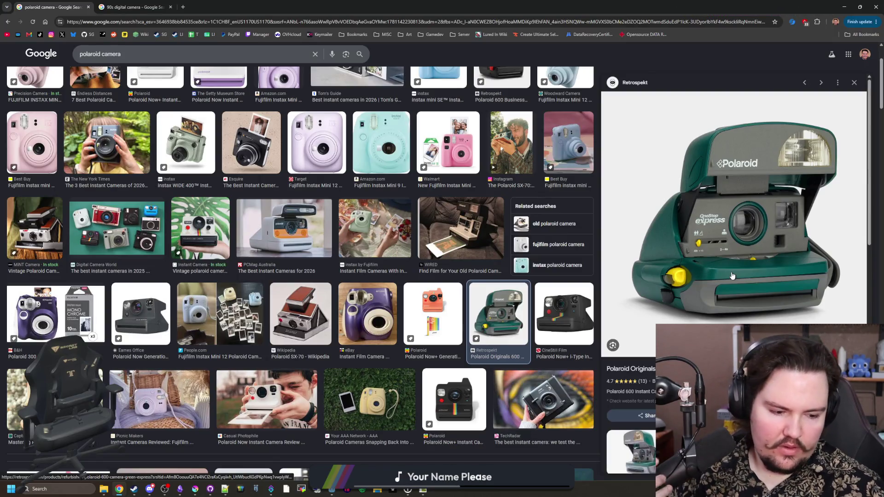
Step: Copy the green Polaroid camera image from the Google Images results and switch to Krita
right_click(732, 275)
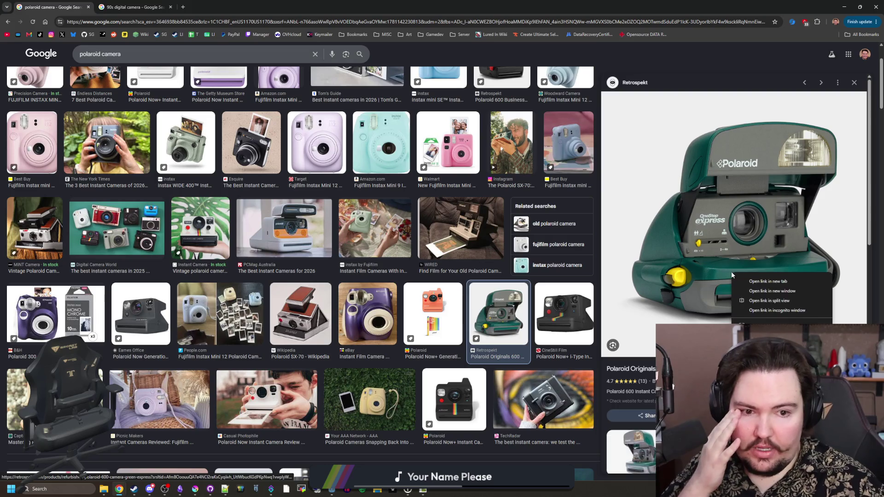
click(764, 365)
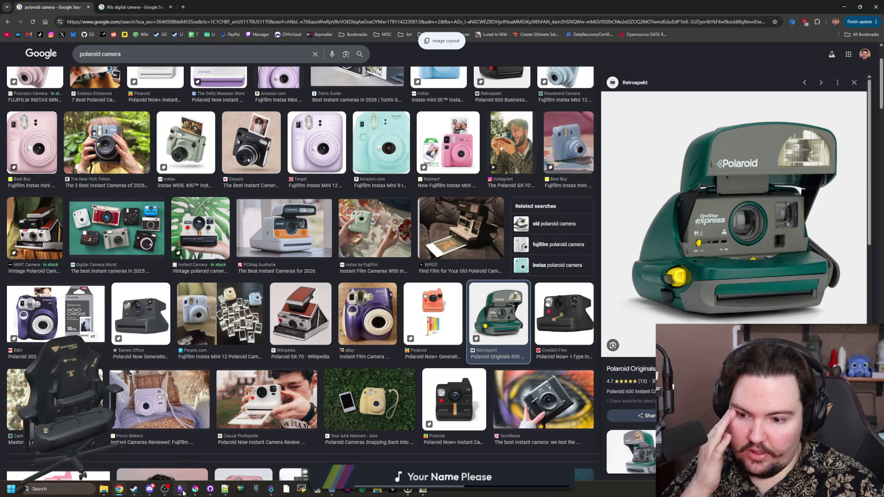
click(193, 491)
Step: Create a new 50 × 50 px Krita document from the clipboard camera image, allowing the web download
click(6, 11)
key(Escape)
key(ctrl+n)
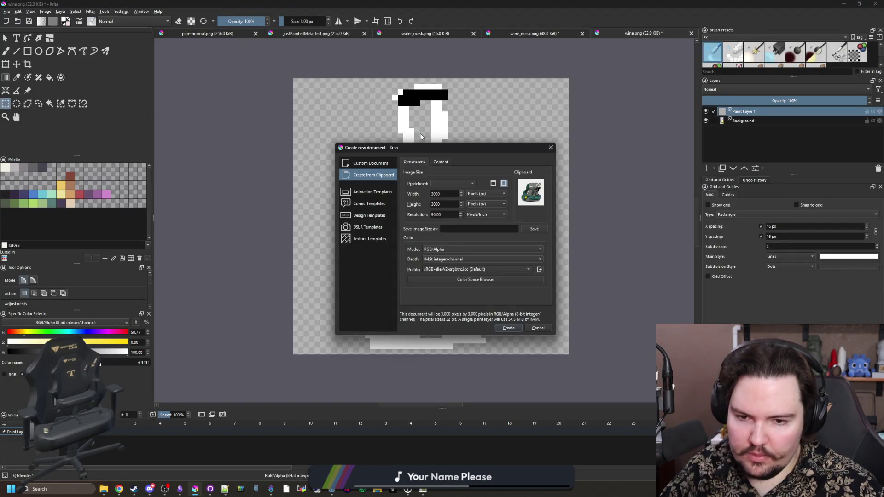
text(50)
key(Tab)
click(508, 327)
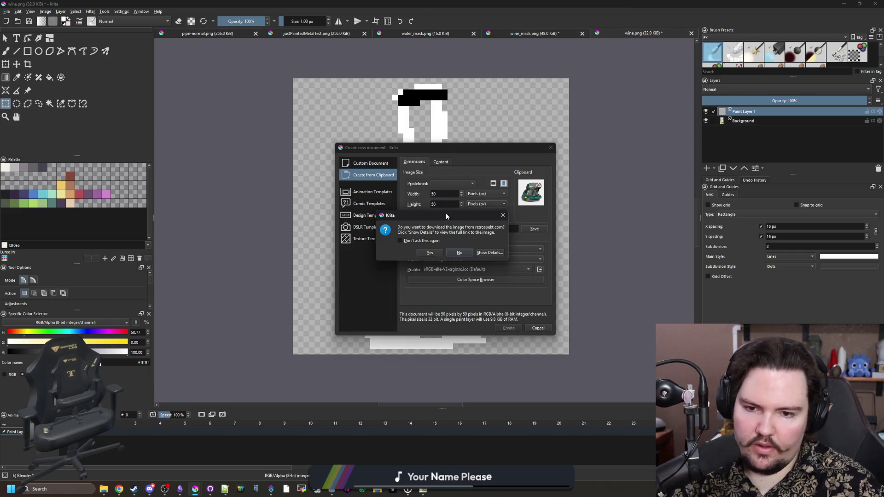
click(430, 253)
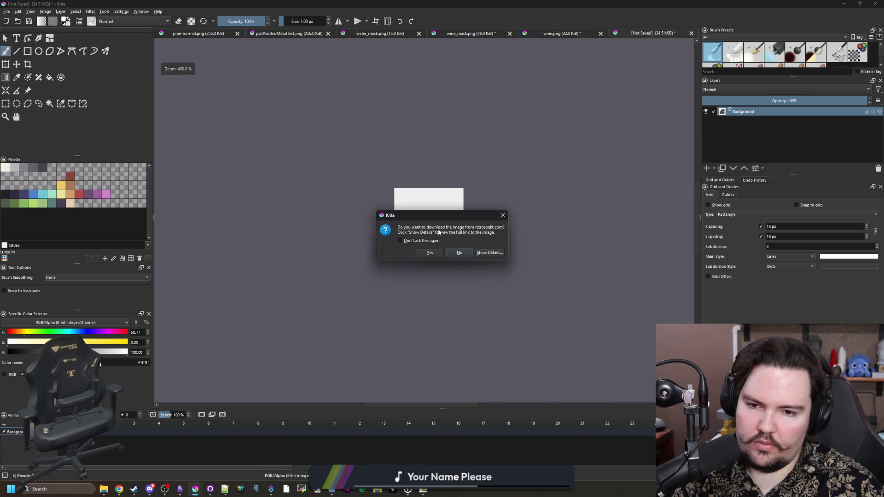
click(430, 253)
key(ctrl+t)
Step: Shrink the pasted camera image to fit the small 50 px canvas
scroll(470, 262, up, 5)
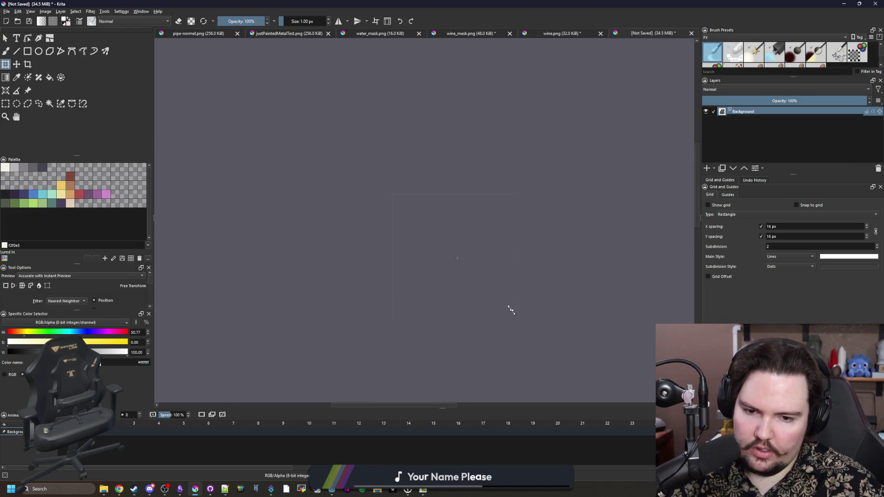
scroll(459, 261, up, 4)
drag(521, 352, 456, 259)
mouse_move(244, 76)
mouse_down()
mouse_move(327, 151)
mouse_move(395, 197)
mouse_move(374, 178)
mouse_up()
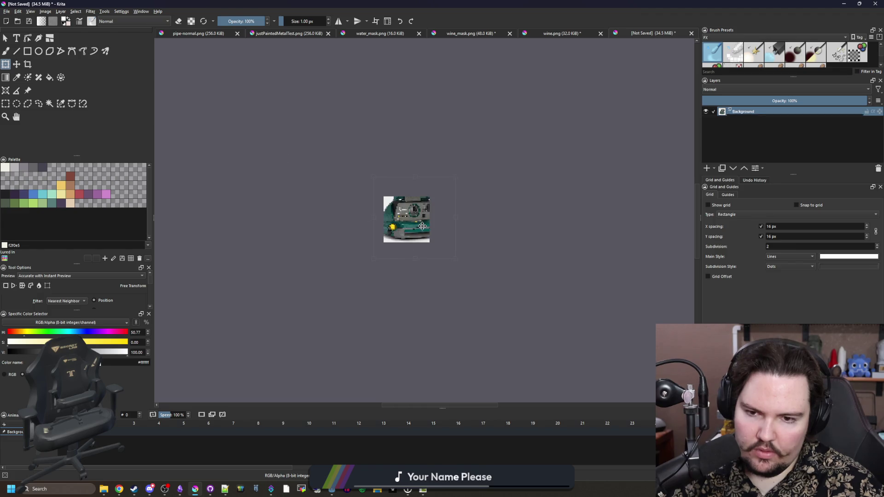
scroll(423, 226, up, 3)
mouse_move(501, 296)
mouse_down()
mouse_move(438, 251)
mouse_move(478, 295)
mouse_up()
Step: Make the camera image slightly smaller and shift it lower on the canvas
scroll(356, 154, up, 3)
scroll(370, 174, up, 1)
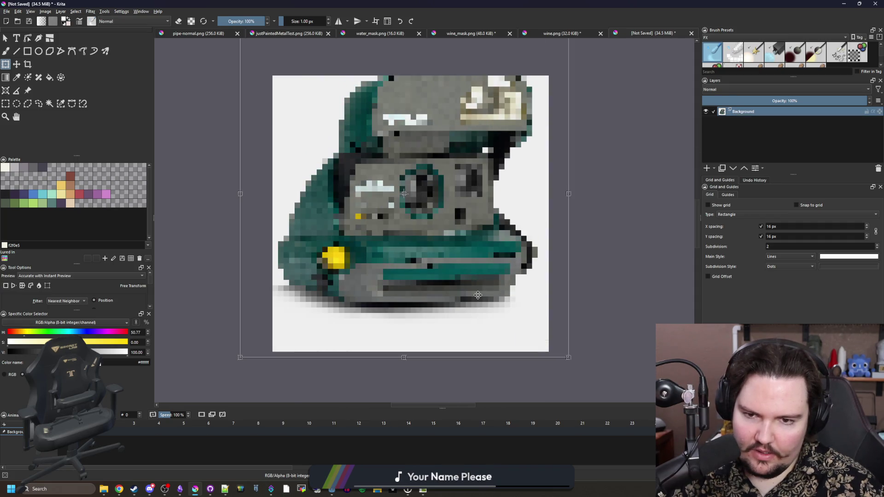
mouse_move(569, 359)
mouse_down()
mouse_move(535, 332)
mouse_move(539, 337)
mouse_up()
drag(480, 285, 481, 299)
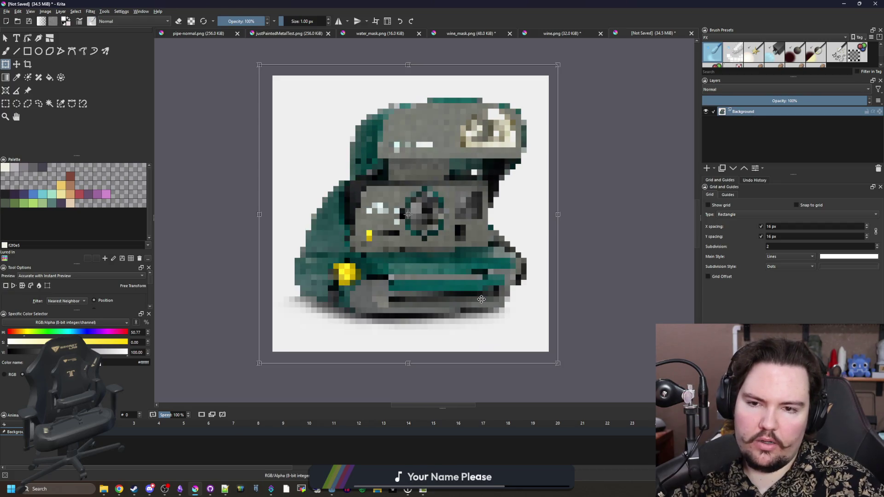
click(49, 104)
Step: Select and delete the white background around the camera, then deselect
click(318, 133)
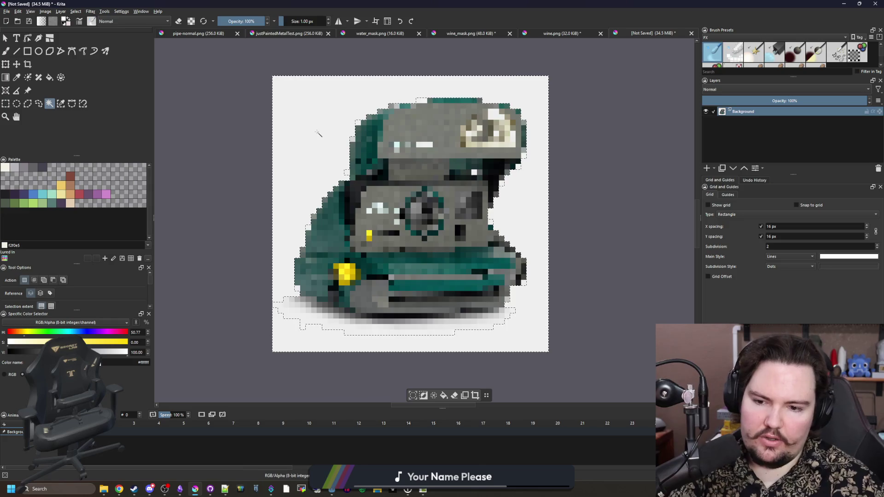
key(Delete)
key(ctrl+shift+a)
scroll(389, 213, down, 5)
scroll(389, 213, up, 4)
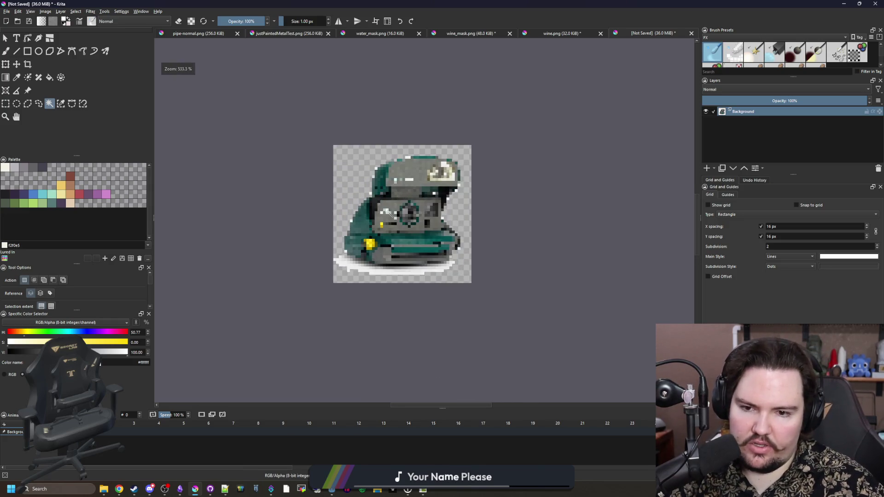
scroll(389, 213, up, 1)
Step: Resize the Krita window and maximize it to fill the screen
key(b)
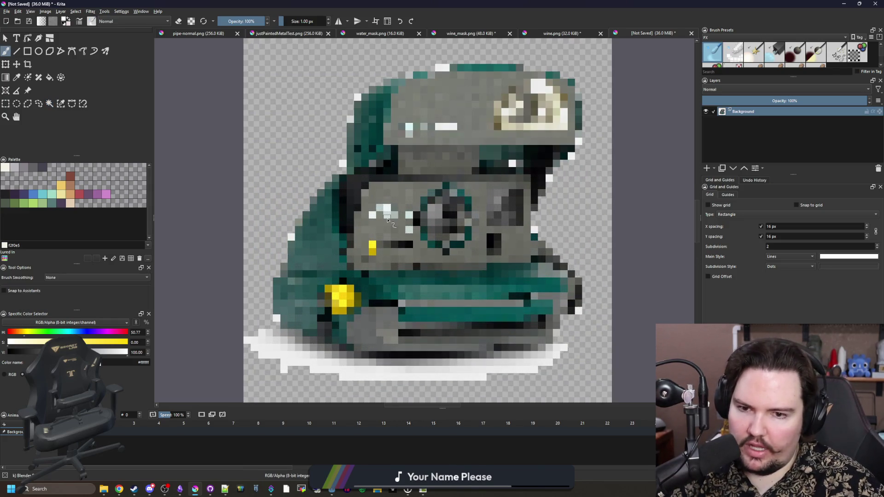
scroll(463, 122, down, 2)
scroll(464, 121, up, 2)
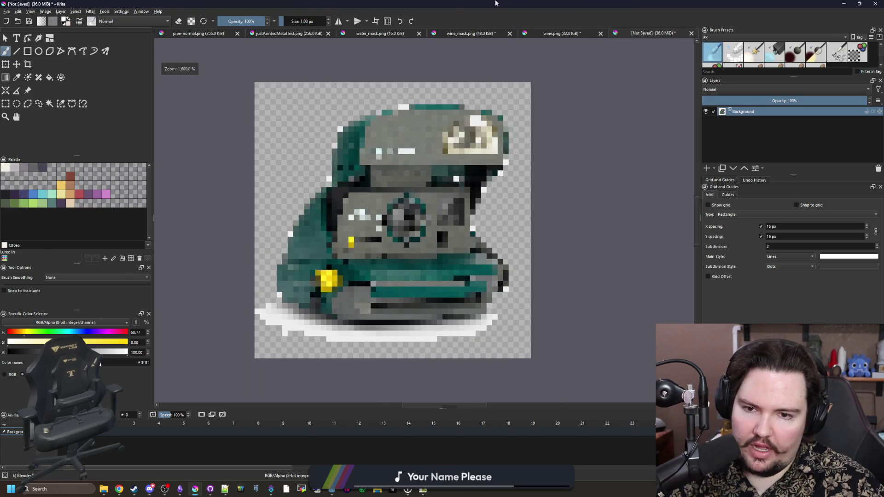
key(super+Down)
mouse_move(323, 396)
mouse_down()
mouse_move(323, 297)
mouse_move(324, 424)
mouse_move(423, 401)
mouse_move(429, 389)
mouse_move(411, 117)
mouse_up()
double_click(411, 117)
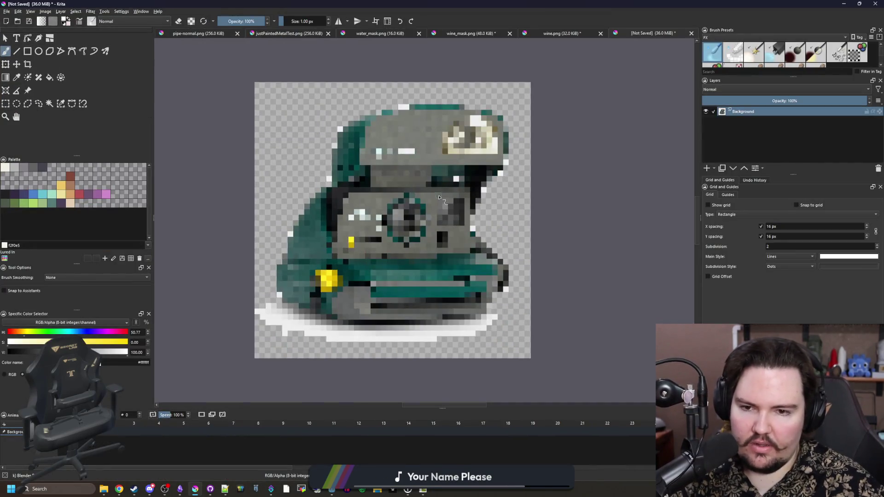
click(61, 104)
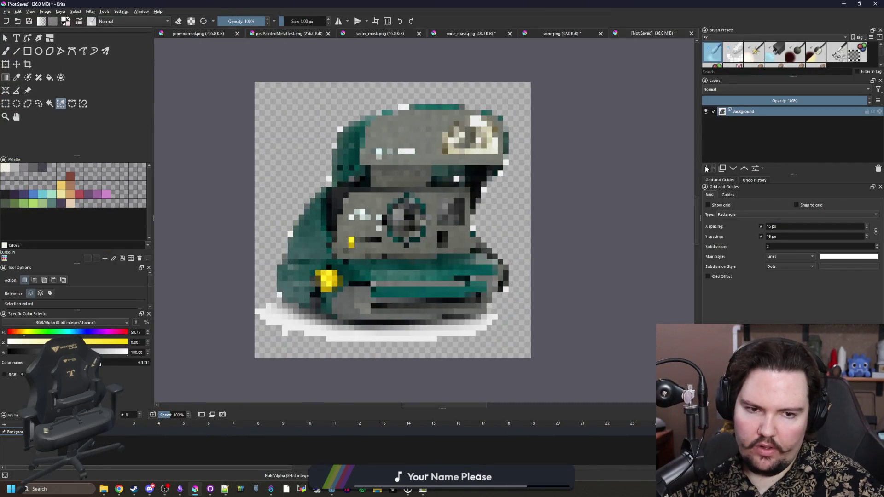
Step: Add a new paint layer, pick a dark colour and choose a Pixel Art brush preset
click(707, 169)
scroll(444, 179, up, 1)
key(b)
click(14, 194)
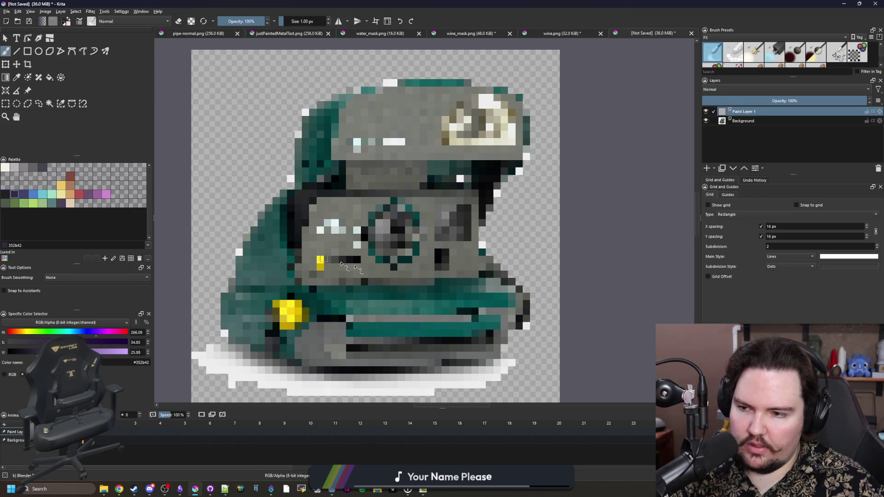
scroll(301, 256, down, 2)
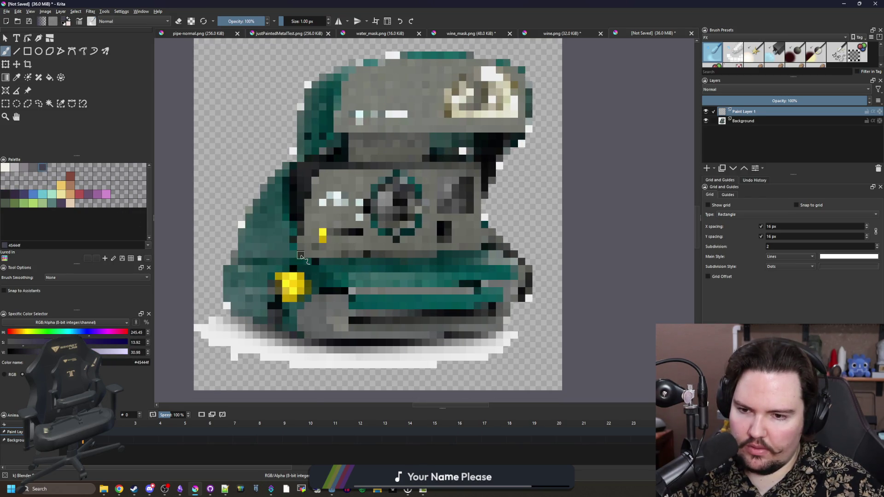
scroll(309, 270, up, 1)
scroll(290, 273, down, 1)
ctrl+click(274, 329)
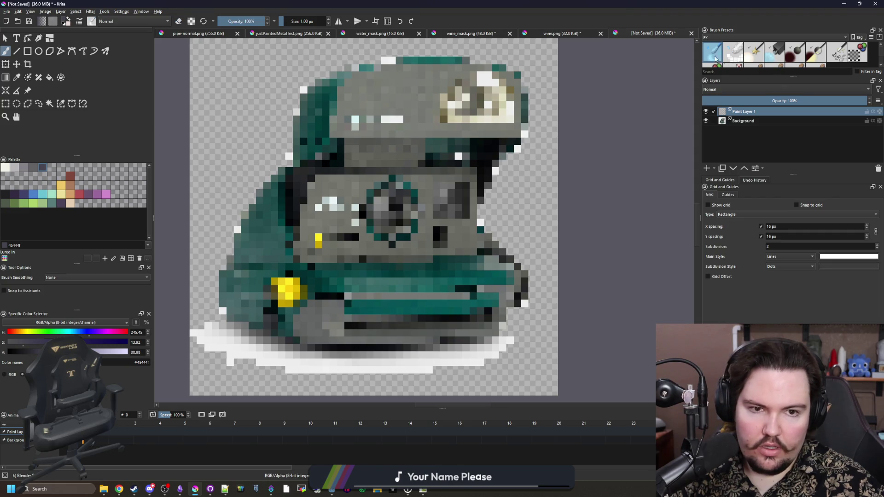
click(719, 38)
click(727, 57)
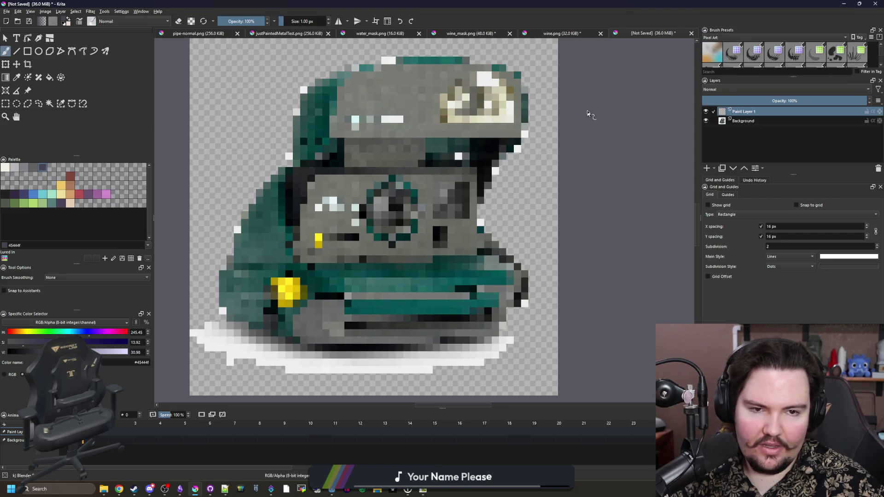
scroll(245, 297, up, 1)
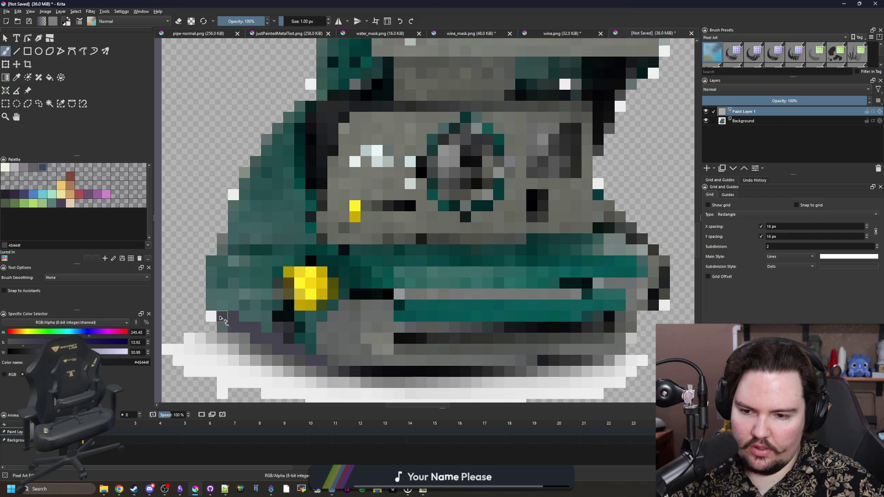
Step: Outline the camera's lower-left edge and left side in dark pixels, darkening the teal column
key(ctrl+z)
mouse_move(329, 370)
mouse_down()
mouse_move(210, 290)
mouse_move(211, 258)
mouse_move(239, 249)
mouse_move(318, 254)
mouse_move(333, 274)
mouse_move(309, 353)
mouse_up()
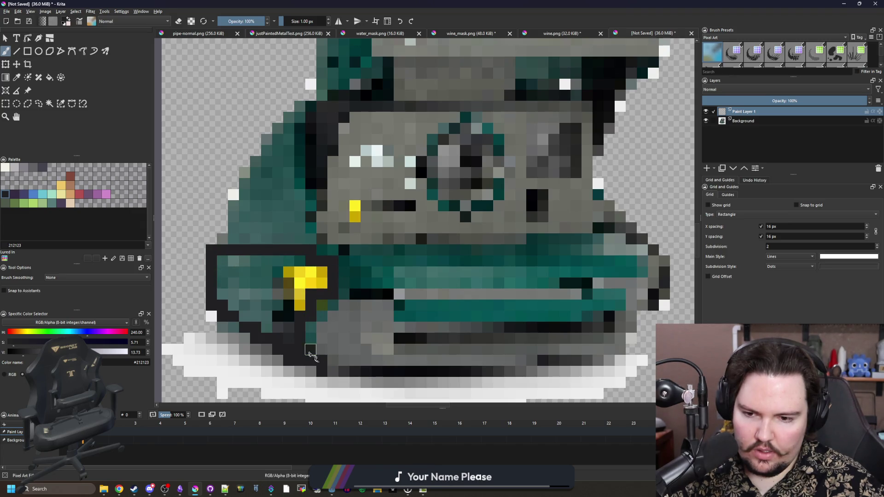
scroll(322, 367, down, 4)
scroll(287, 306, up, 4)
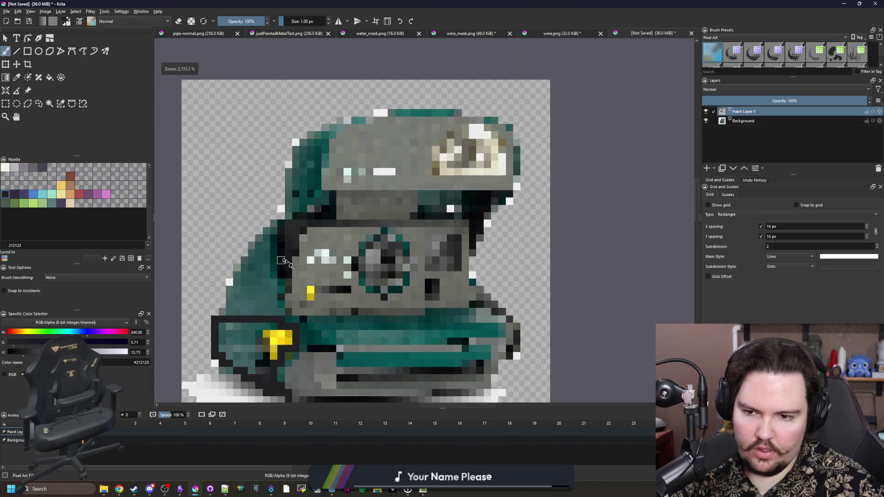
scroll(288, 306, down, 4)
mouse_move(599, 4)
mouse_down()
mouse_move(419, 308)
mouse_move(415, 2)
mouse_move(503, 111)
mouse_move(503, 83)
mouse_move(443, 2)
mouse_up()
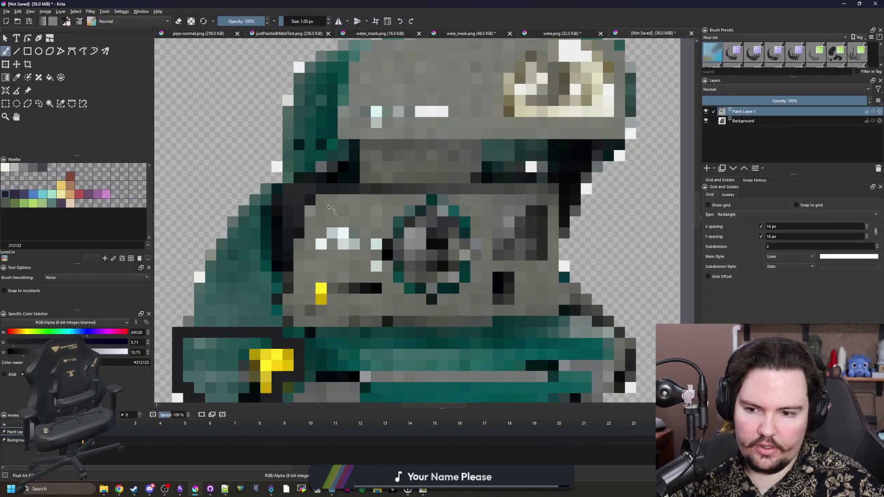
scroll(283, 291, up, 2)
mouse_move(282, 289)
mouse_down()
mouse_move(286, 315)
mouse_move(274, 221)
mouse_move(282, 178)
mouse_move(289, 307)
mouse_up()
drag(274, 262, 261, 197)
click(43, 167)
Step: Fill the outlined lower-left area grey-purple and paint a purple staircase edge along the teal side
mouse_move(244, 297)
mouse_down()
mouse_move(277, 263)
mouse_move(296, 183)
mouse_up()
key(f)
click(256, 294)
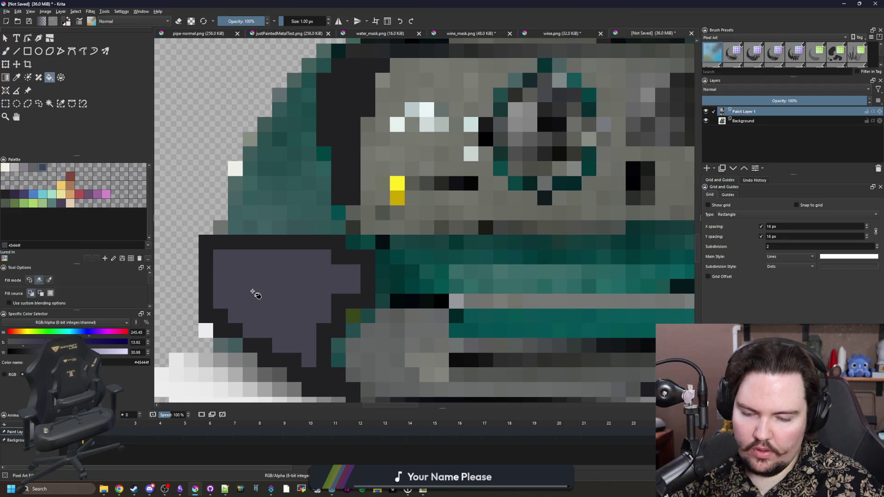
key(b)
mouse_move(214, 232)
mouse_down()
mouse_move(300, 76)
mouse_move(221, 205)
mouse_move(268, 160)
mouse_move(305, 179)
mouse_move(282, 311)
mouse_up()
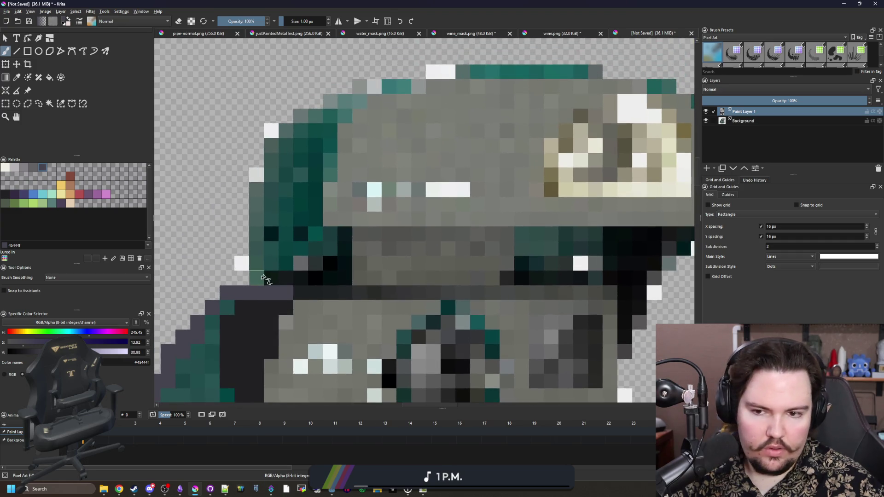
Step: Outline the camera's bottom, top, right side and lower-right corner in dark purple
mouse_move(302, 272)
mouse_down()
mouse_move(267, 279)
mouse_move(316, 265)
mouse_move(331, 125)
mouse_move(308, 101)
mouse_move(265, 157)
mouse_move(255, 265)
mouse_move(263, 279)
mouse_up()
scroll(313, 179, down, 3)
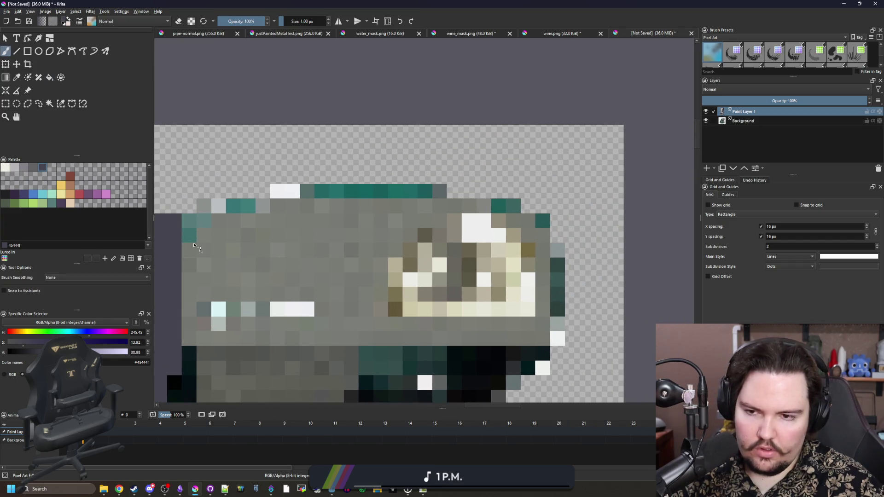
mouse_move(483, 185)
mouse_down()
mouse_move(428, 171)
mouse_move(324, 171)
mouse_move(244, 185)
mouse_move(245, 207)
mouse_move(256, 210)
mouse_up()
scroll(361, 173, right, 3)
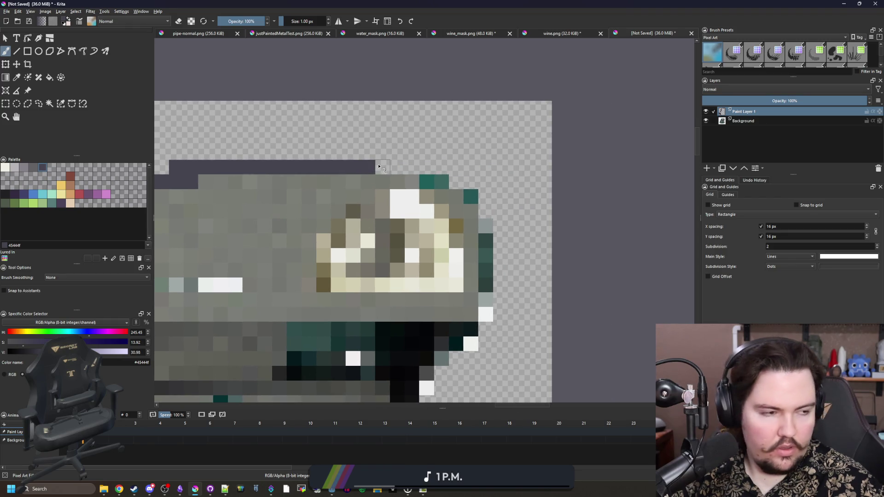
mouse_move(485, 318)
mouse_down()
mouse_move(442, 346)
mouse_move(470, 329)
mouse_move(485, 244)
mouse_move(472, 207)
mouse_move(435, 182)
mouse_move(382, 181)
mouse_up()
scroll(387, 189, down, 3)
scroll(392, 198, up, 3)
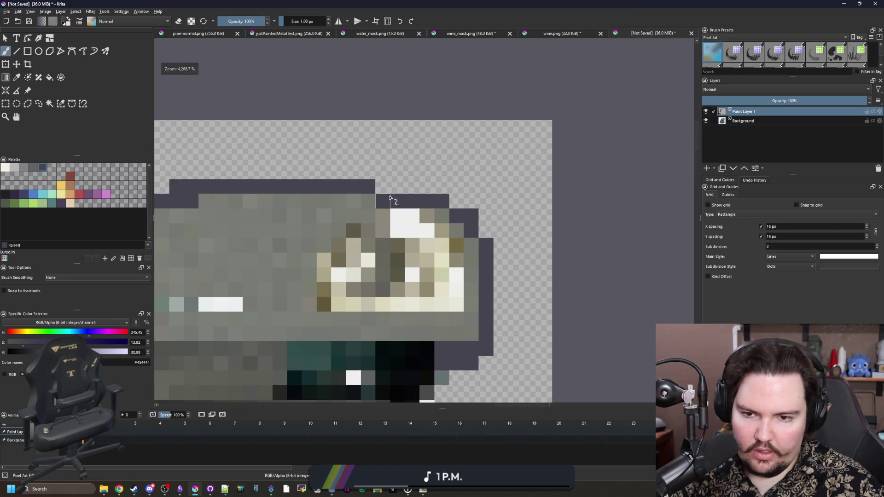
scroll(392, 198, down, 5)
scroll(335, 339, up, 2)
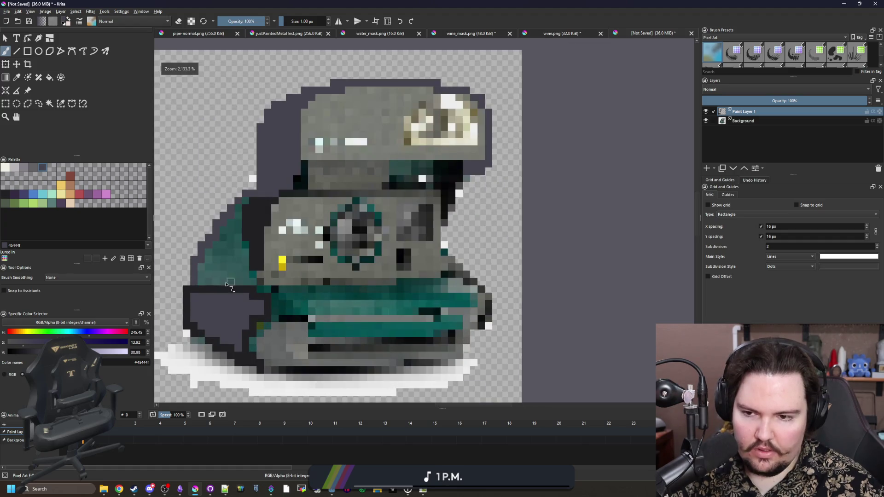
scroll(237, 291, up, 1)
Step: Undo the accidental fill and repaint the body panel's dark top row in grey #646365
key(f)
click(207, 272)
key(ctrl+z)
key(b)
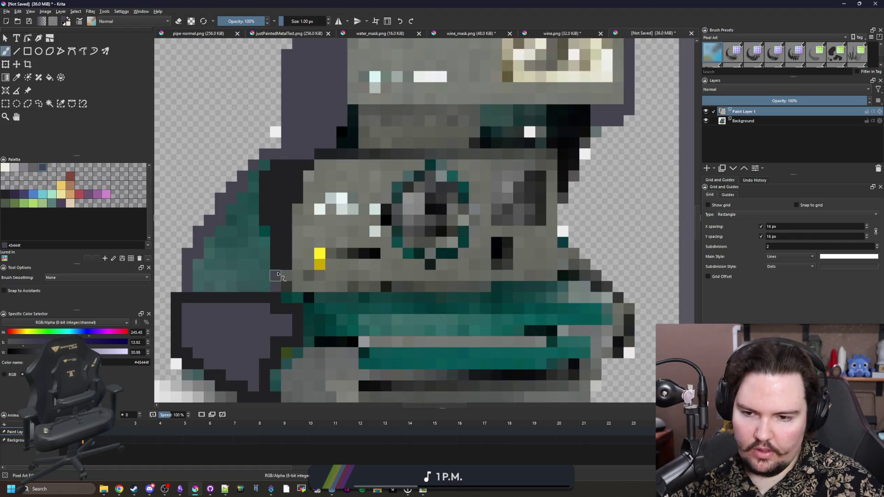
mouse_move(353, 313)
mouse_down()
mouse_move(290, 250)
mouse_move(321, 272)
mouse_up()
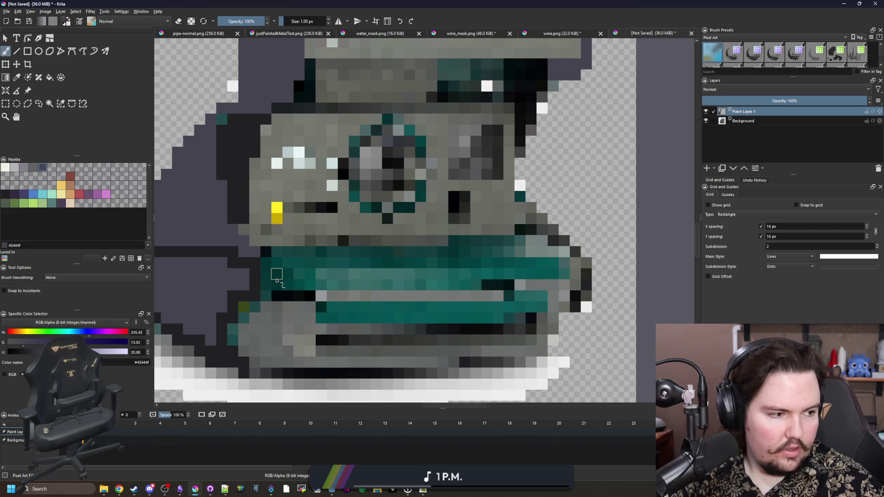
drag(287, 312, 275, 259)
click(32, 170)
mouse_move(277, 193)
mouse_down()
mouse_move(272, 288)
mouse_move(492, 284)
mouse_move(504, 251)
mouse_up()
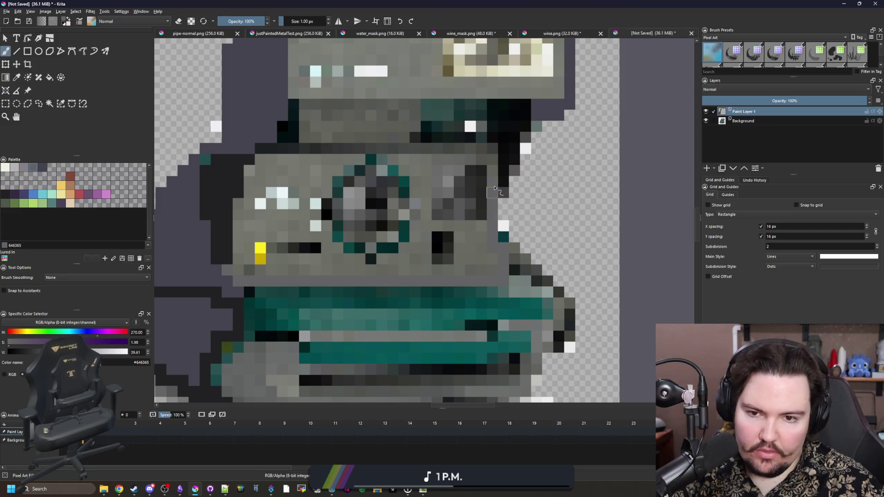
drag(413, 155, 270, 158)
Step: Flood the detailed body panel with flat grey and redraw its top edge in #212123
click(290, 183)
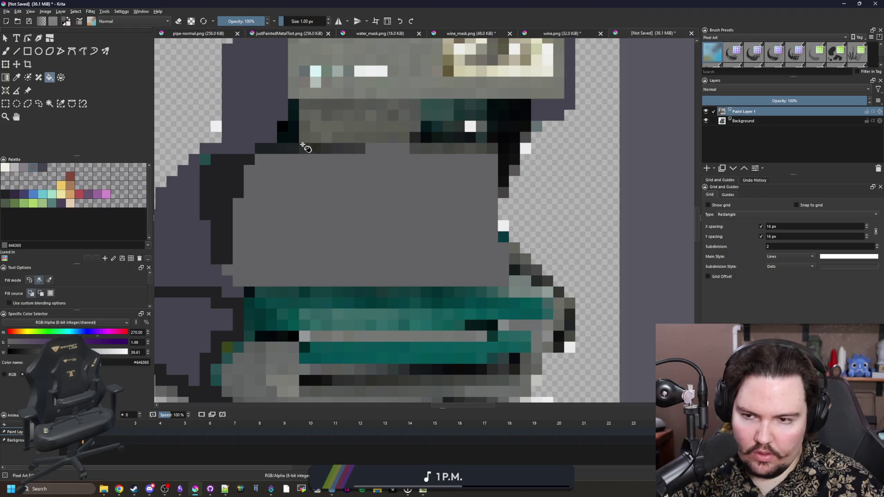
scroll(313, 146, up, 1)
key(b)
ctrl+click(235, 150)
drag(233, 149, 553, 157)
scroll(321, 207, down, 5)
scroll(321, 207, up, 1)
scroll(322, 208, up, 3)
scroll(346, 227, left, 1)
Step: Stamp a 9 px round dark lens and draw a 1 px square viewfinder beside it
key(bracketright)
key(bracketright)
key(bracketright)
key(bracketright)
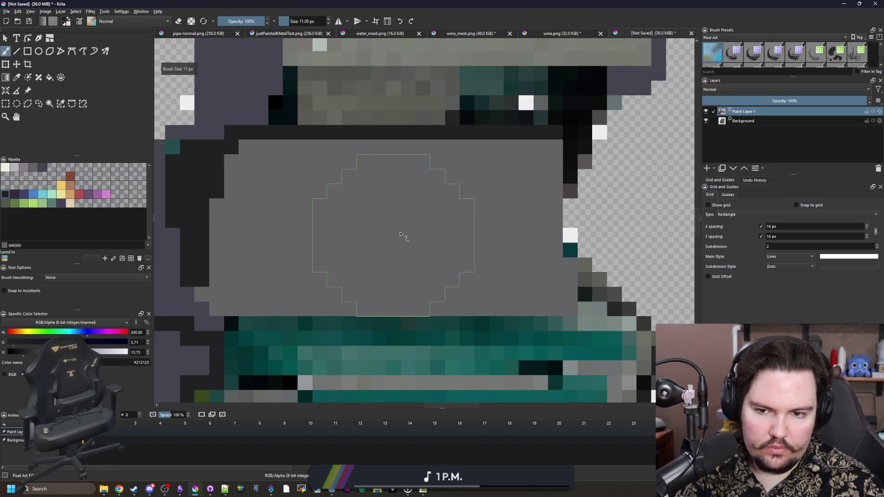
key(bracketleft)
key(bracketleft)
click(393, 228)
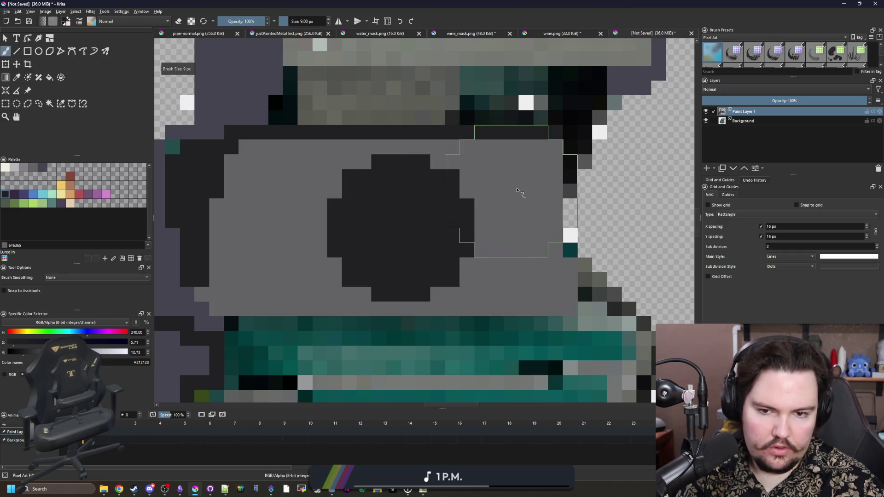
key(bracketleft)
key(bracketleft)
key(bracketleft)
scroll(379, 220, up, 2)
scroll(340, 214, right, 4)
mouse_move(341, 238)
mouse_down()
mouse_move(346, 190)
mouse_move(409, 169)
mouse_move(401, 239)
mouse_move(386, 193)
mouse_move(364, 205)
mouse_up()
scroll(357, 227, down, 4)
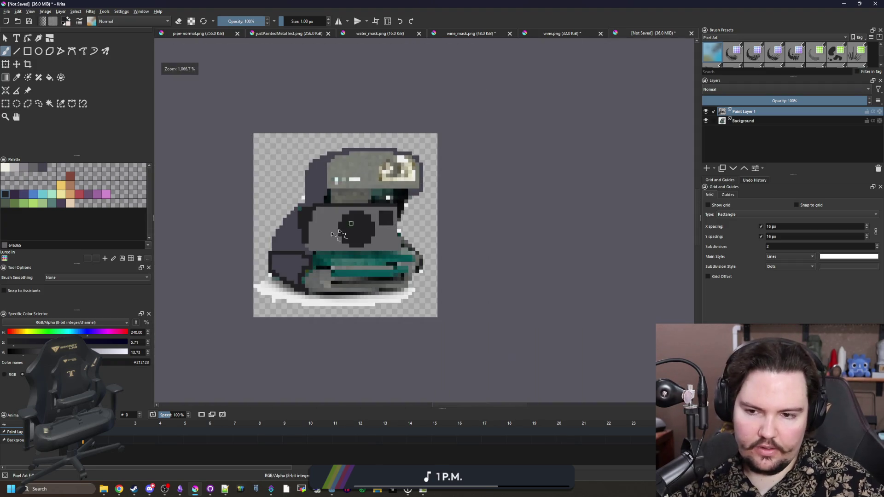
scroll(357, 227, up, 3)
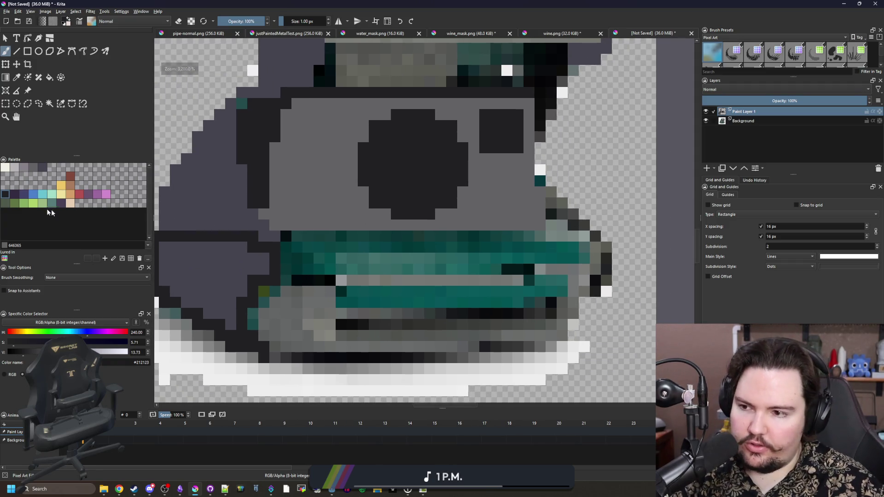
Step: Fill the enclosed upper teal area of the camera with light grey #868188
click(35, 197)
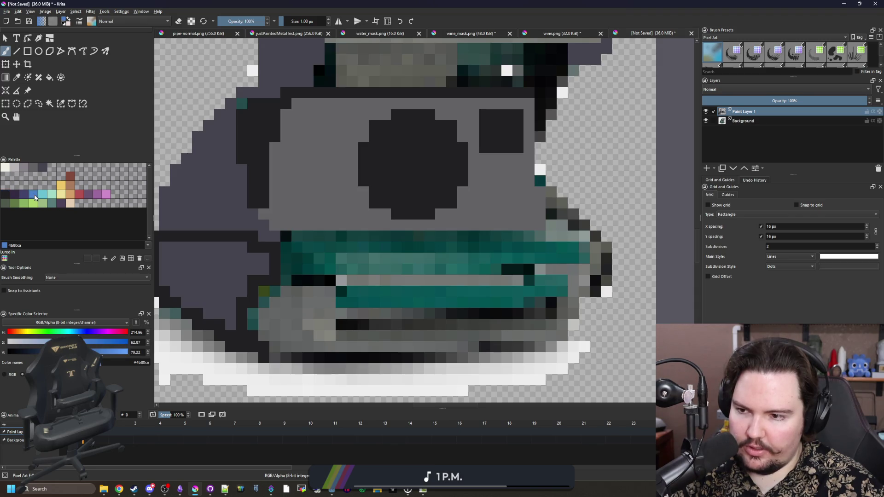
click(24, 168)
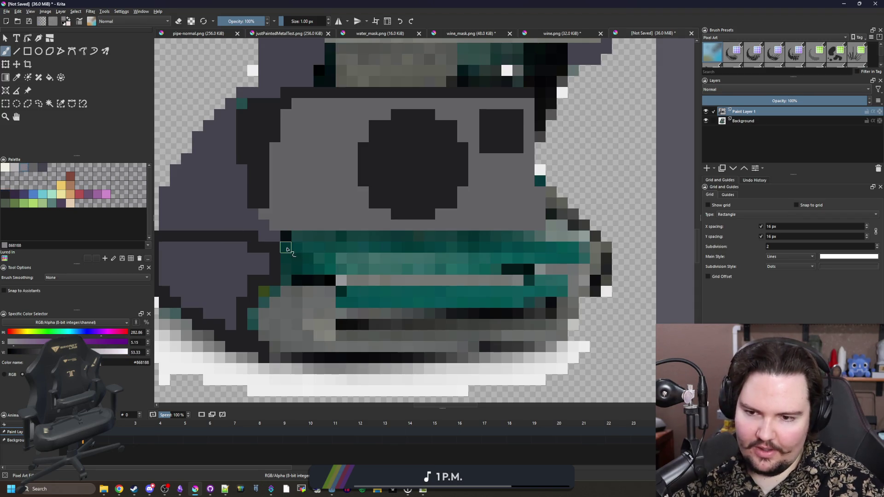
mouse_move(311, 241)
mouse_down()
mouse_move(359, 274)
mouse_move(426, 283)
mouse_move(482, 281)
mouse_move(552, 259)
mouse_up()
key(f)
click(461, 255)
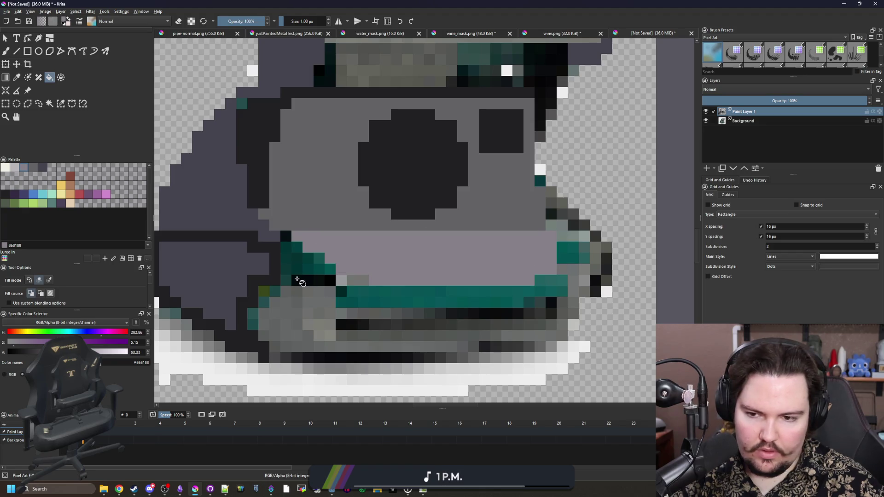
Step: Paint around the teal corner and fill the remaining teal area mid grey #646365
key(p)
click(269, 219)
key(b)
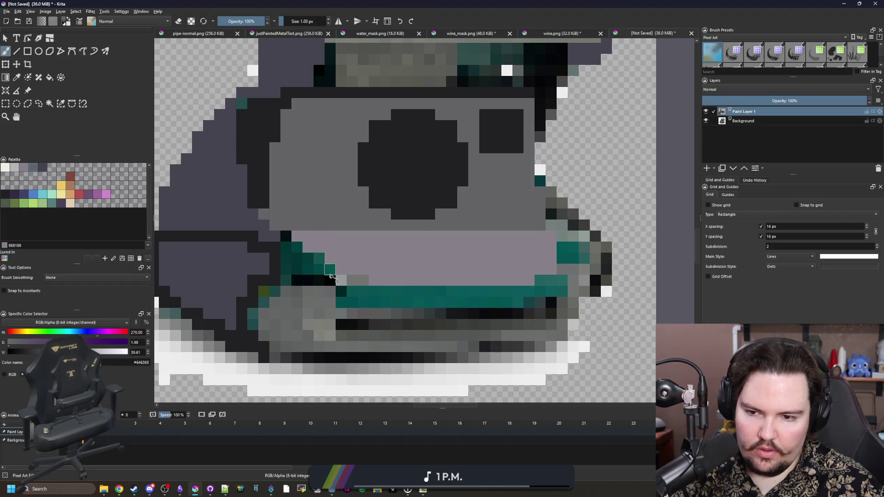
mouse_move(333, 277)
mouse_down()
mouse_move(286, 280)
mouse_move(286, 236)
mouse_up()
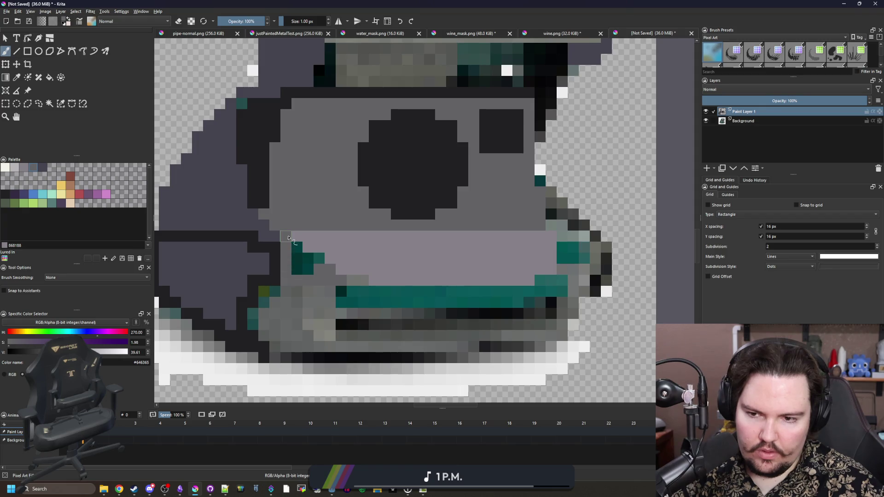
key(f)
click(307, 265)
scroll(308, 265, down, 1)
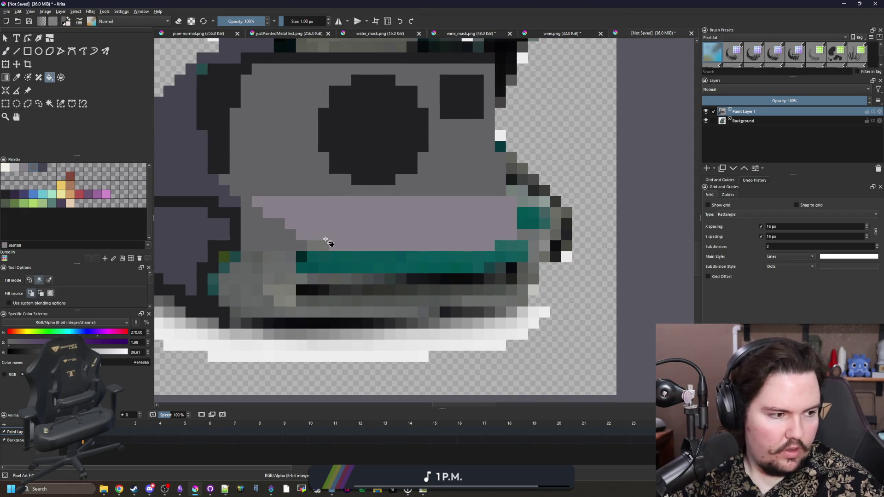
scroll(355, 251, up, 1)
Step: Outline the base's bottom and right edges and fill the lower body purple-grey #45444f
key(b)
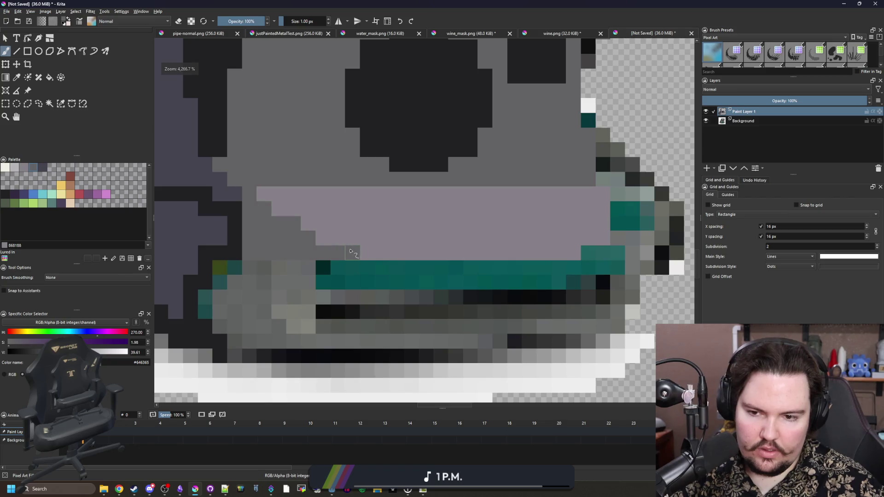
scroll(308, 254, down, 1)
ctrl+click(355, 300)
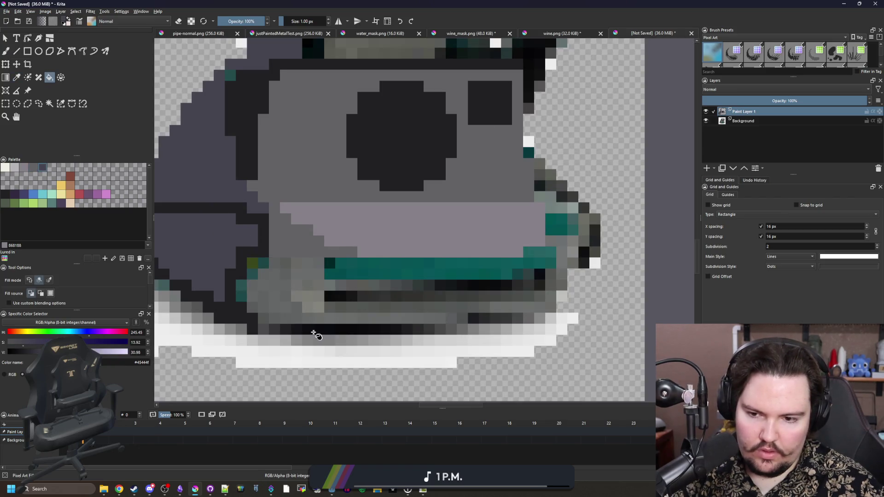
mouse_move(258, 330)
mouse_down()
mouse_move(534, 328)
mouse_move(594, 237)
mouse_move(538, 165)
mouse_up()
key(f)
click(571, 244)
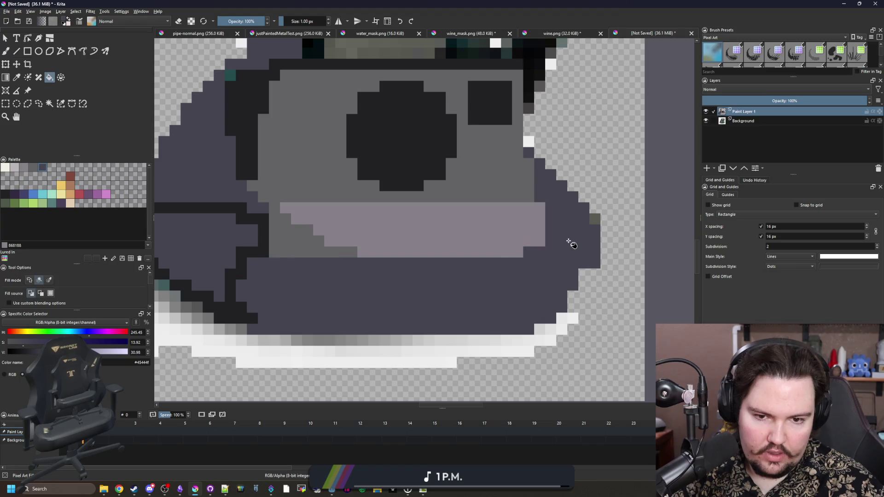
scroll(463, 281, down, 5)
scroll(336, 252, up, 5)
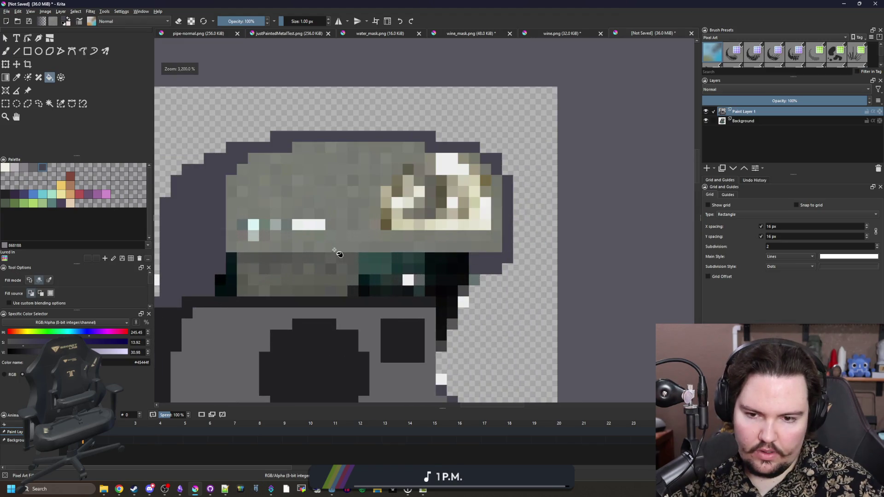
scroll(464, 287, up, 1)
Step: Paint near-black #212123 dark columns beside the lid, then turn stray black pixels dark grey
key(b)
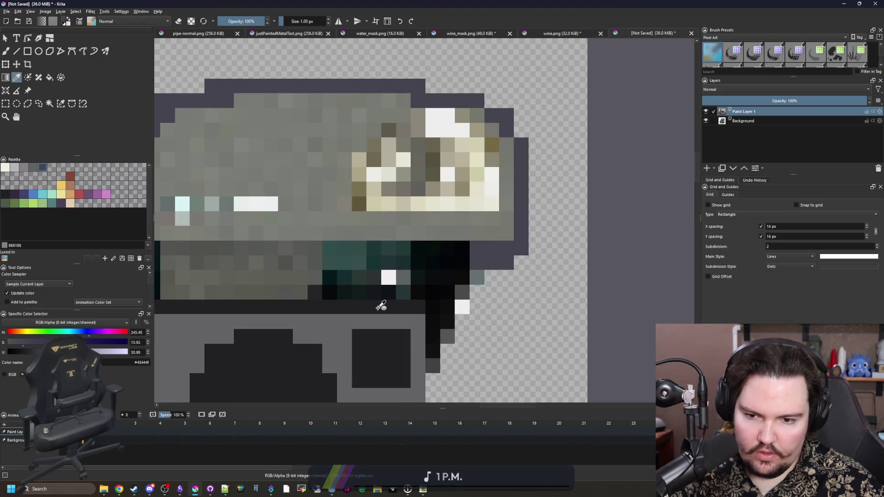
ctrl+click(381, 302)
drag(428, 351, 463, 244)
drag(423, 282, 420, 251)
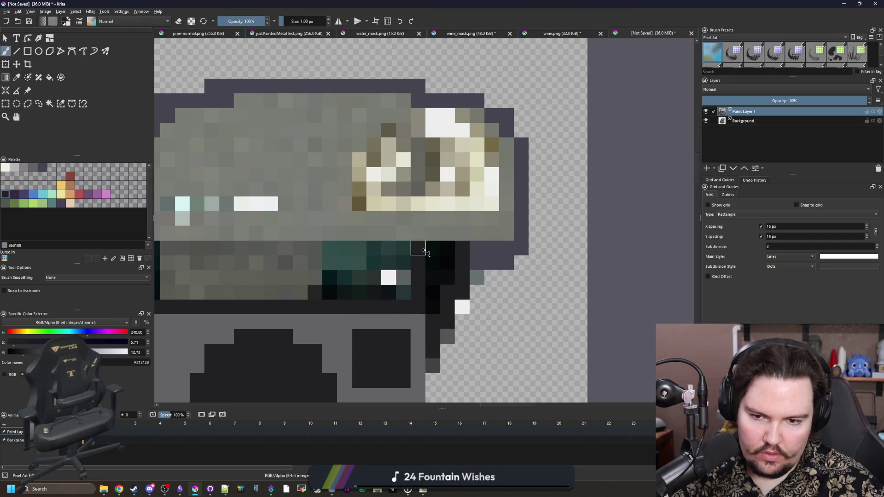
key(f)
click(426, 277)
key(ctrl+z)
click(440, 268)
scroll(441, 269, down, 1)
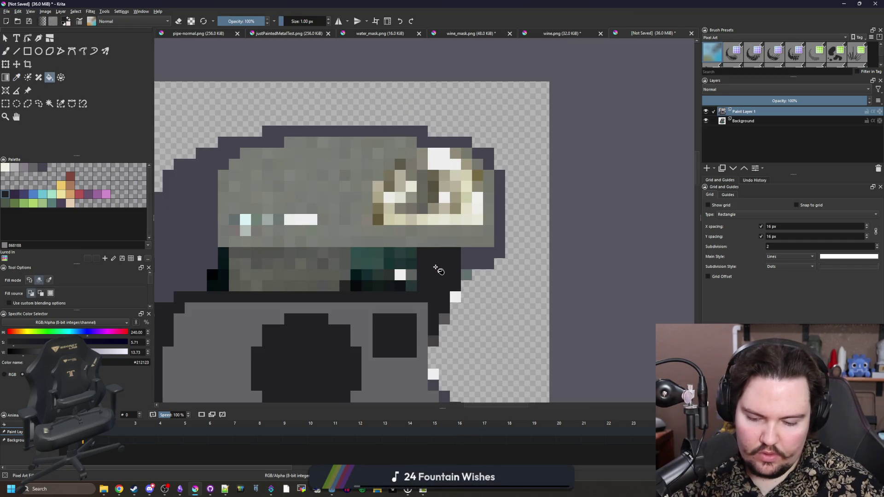
Step: Draw a mid grey #646365 straight line under the lid and fill above it grey
ctrl+click(361, 317)
key(b)
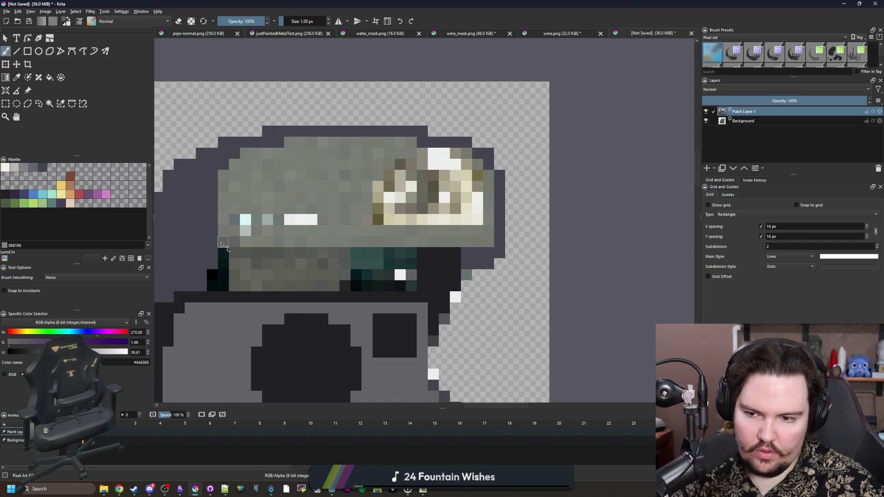
click(20, 51)
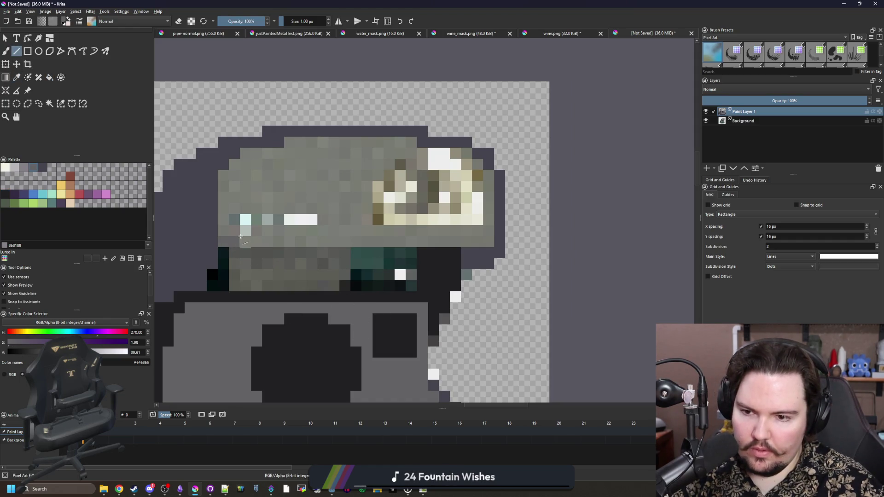
drag(483, 243, 484, 243)
key(f)
click(343, 226)
key(b)
Step: Fill the teal band under the lid flat purple-grey #45444f
key(f)
ctrl+click(258, 240)
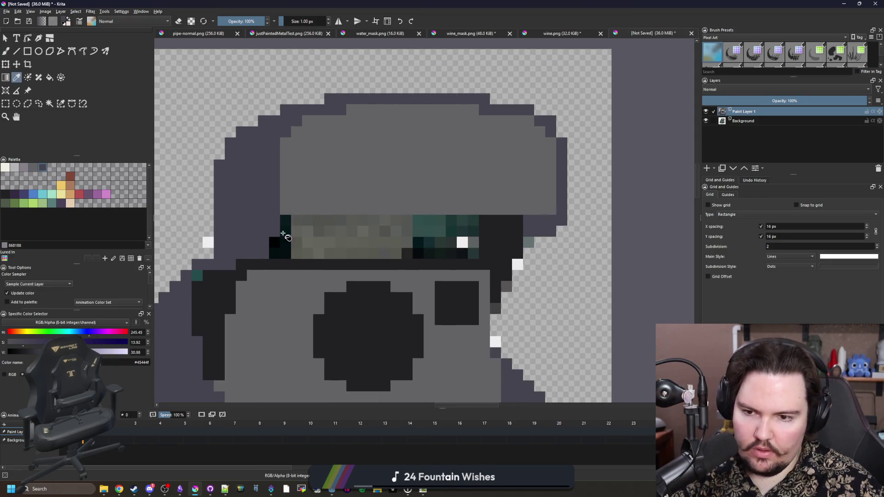
click(346, 242)
key(ctrl+z)
key(b)
ctrl+click(288, 250)
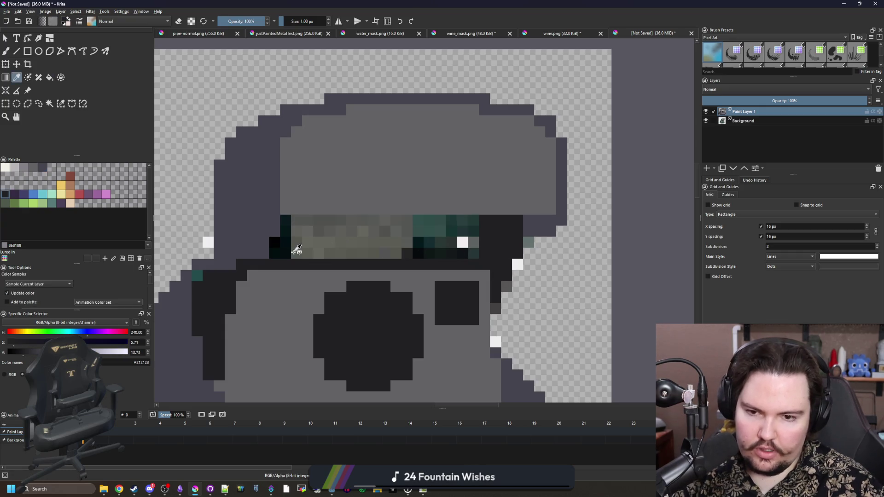
key(f)
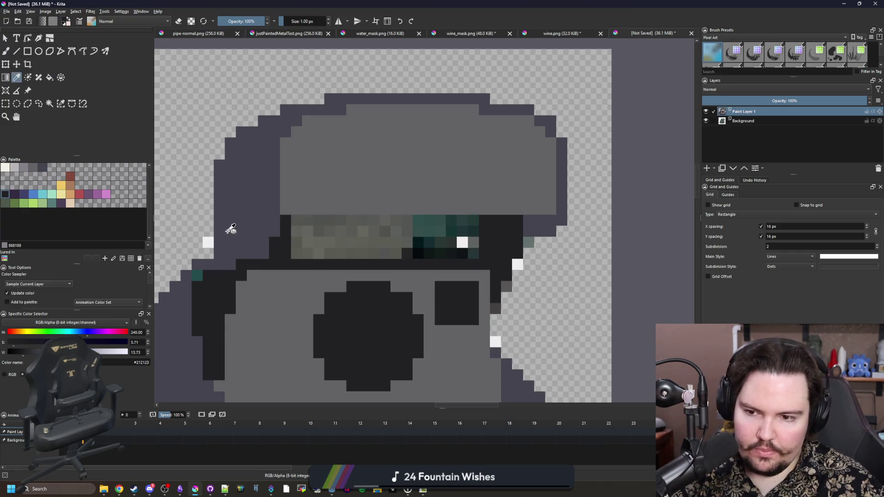
ctrl+click(230, 241)
click(365, 236)
scroll(365, 237, down, 6)
scroll(365, 205, up, 8)
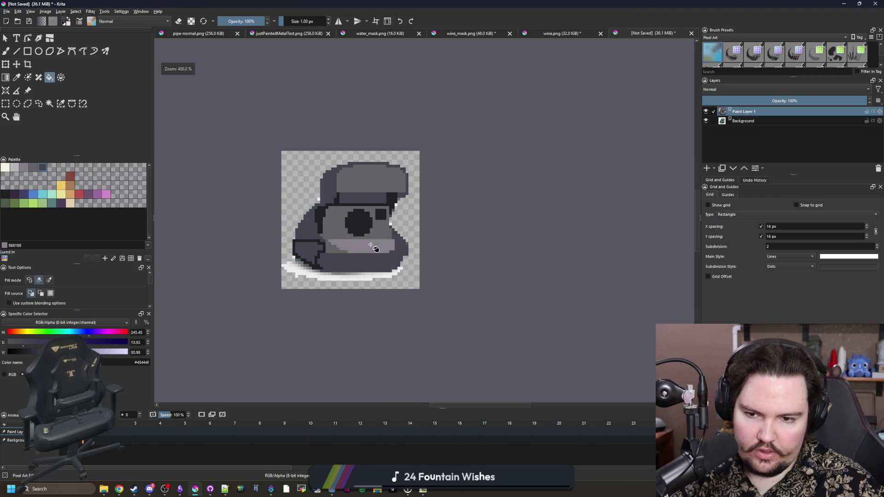
Step: Sample near-black #212123 from the outline and zoom around to inspect the sprite
key(b)
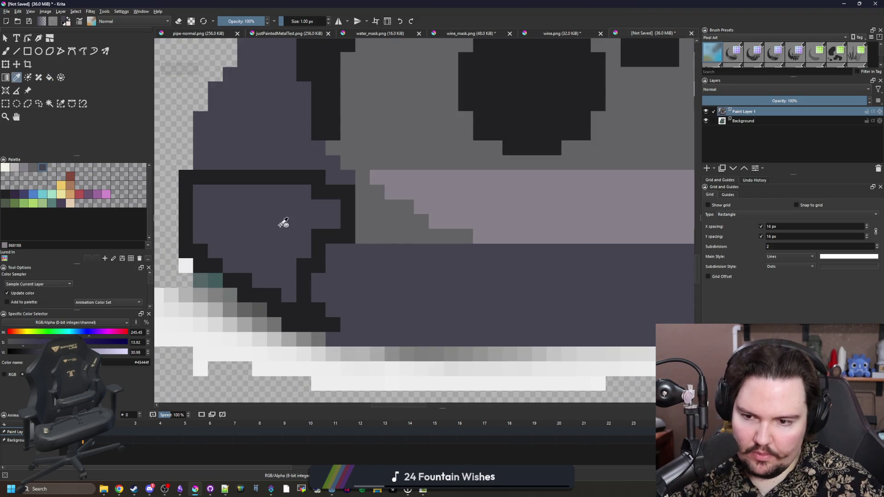
ctrl+click(321, 331)
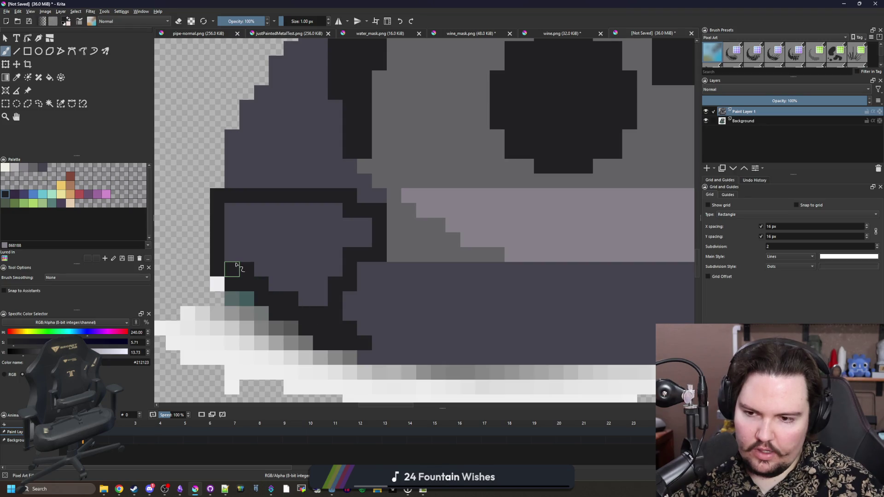
scroll(234, 261, down, 10)
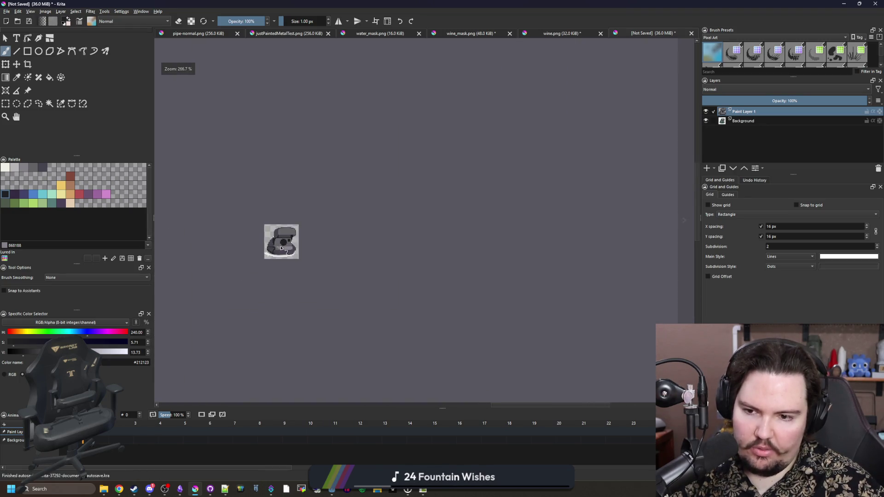
scroll(277, 240, up, 3)
scroll(315, 232, up, 3)
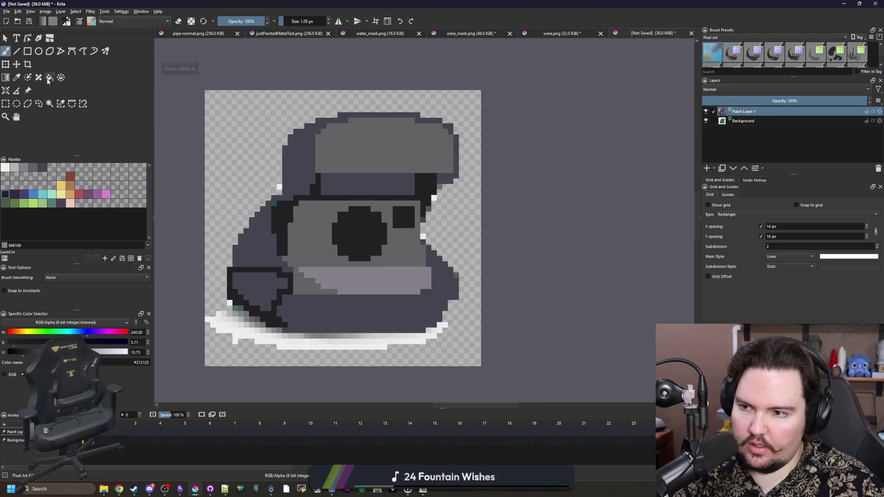
click(60, 103)
Step: Hide and remove the Background layer holding the white shadow
click(243, 336)
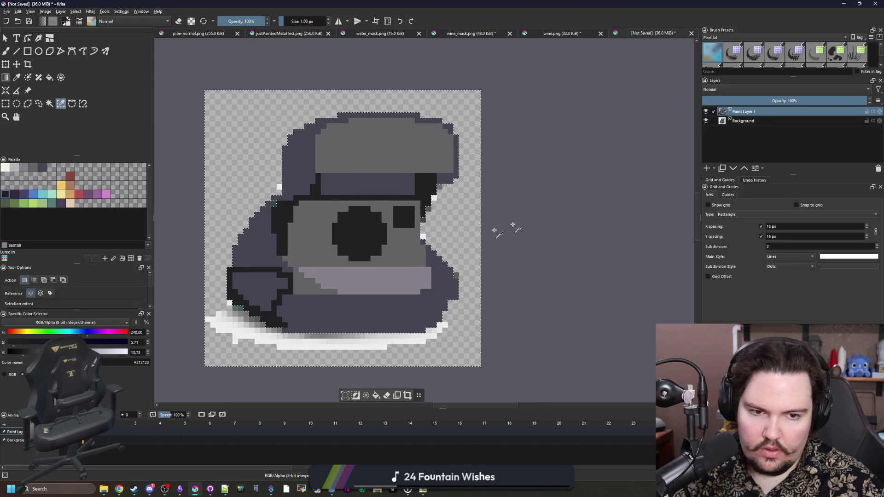
click(706, 121)
key(ctrl+shift+a)
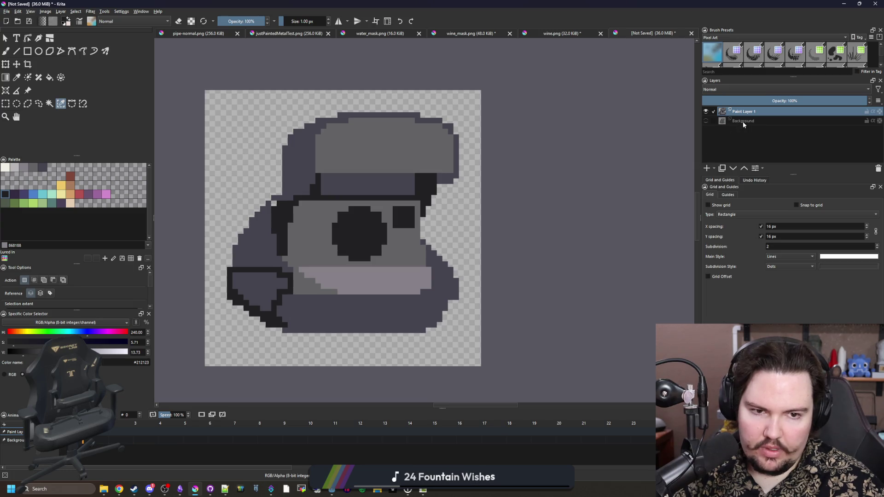
right_click(742, 122)
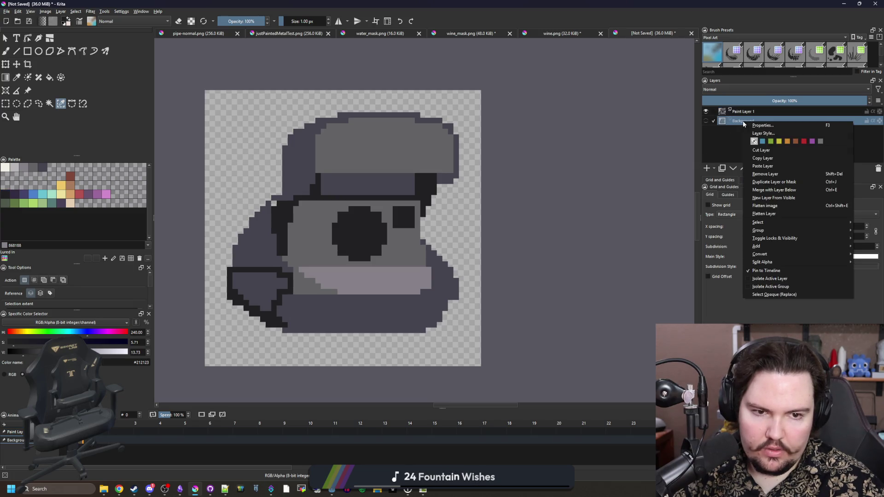
click(774, 177)
Step: Save the sprite as PNG named camera in the Items folder, accepting the export options
click(7, 11)
click(124, 85)
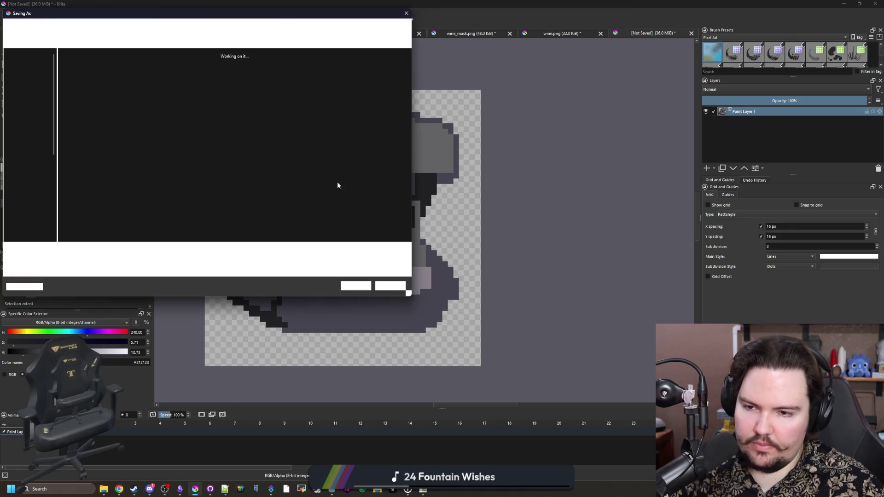
click(101, 258)
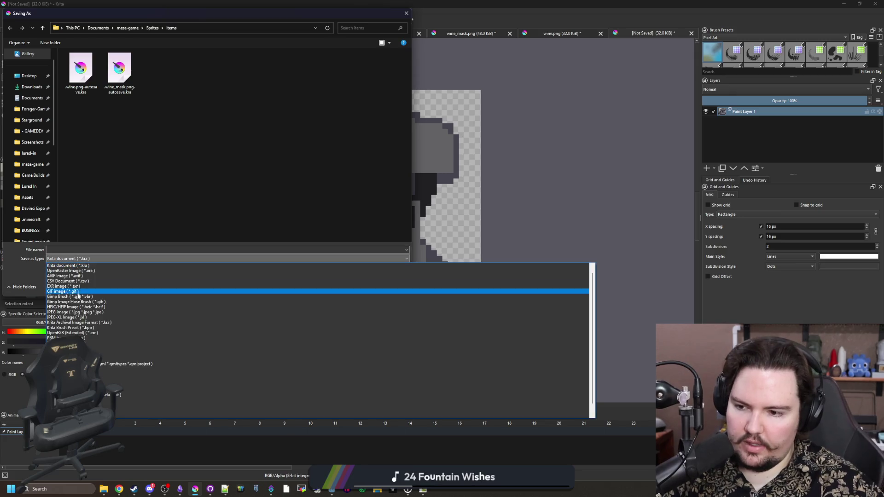
click(92, 350)
click(95, 248)
text(camera)
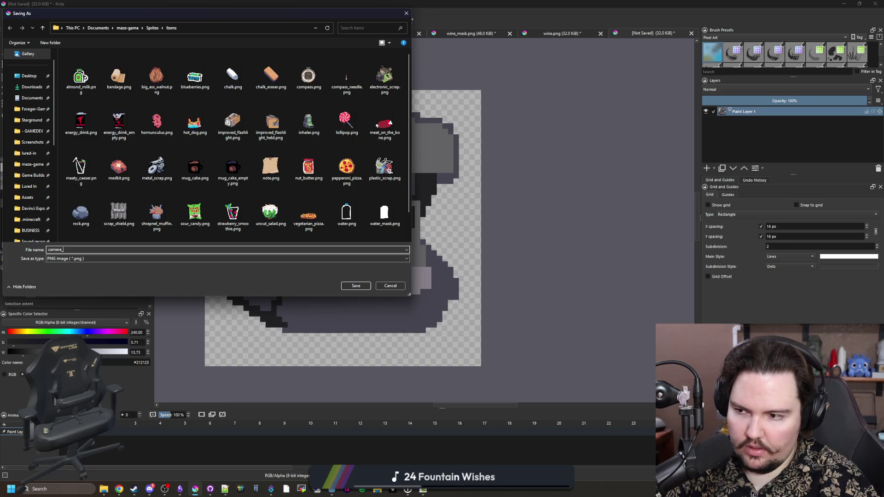
scroll(281, 237, down, 2)
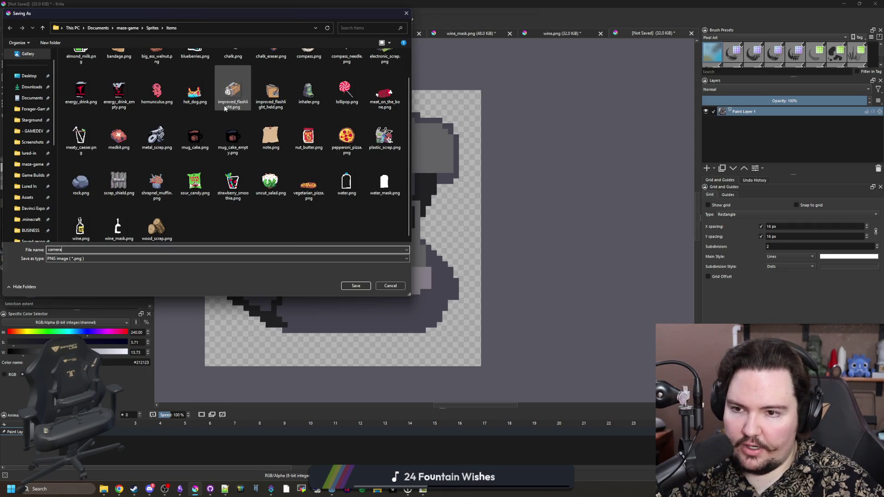
scroll(232, 214, up, 2)
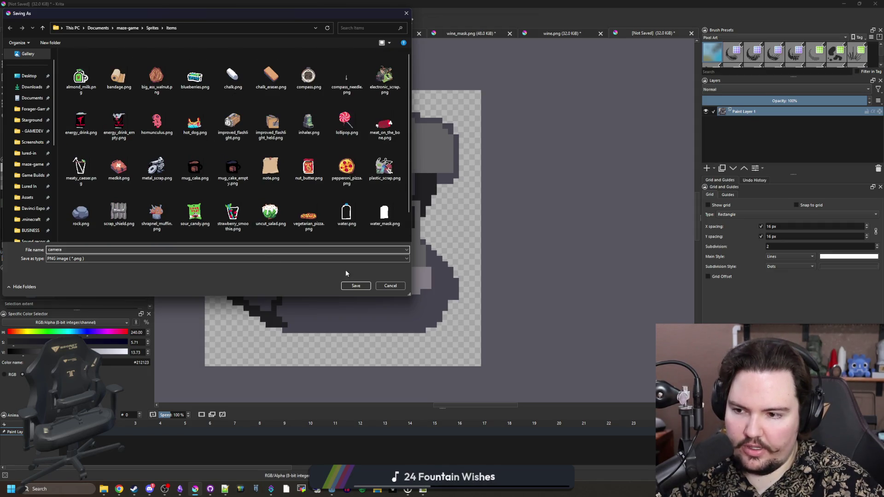
click(355, 285)
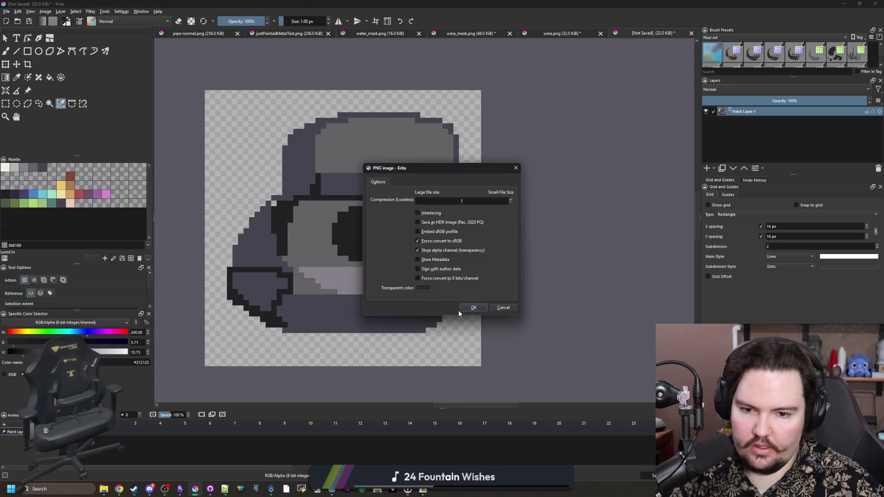
click(456, 308)
Step: Re-save camera.png and start a new document from the clipboard
click(7, 11)
click(18, 44)
click(509, 328)
click(8, 10)
click(18, 21)
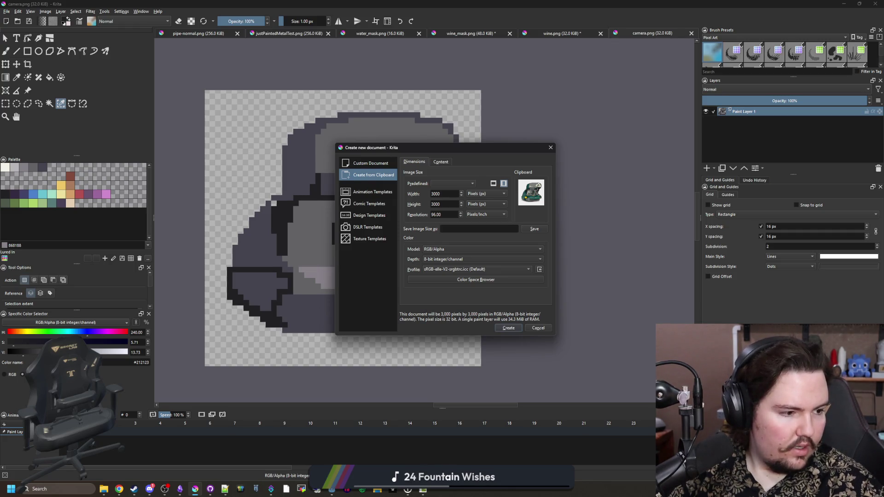
Step: Alt+Tab from Krita to the browser's polaroid camera image results
key(alt+Tab)
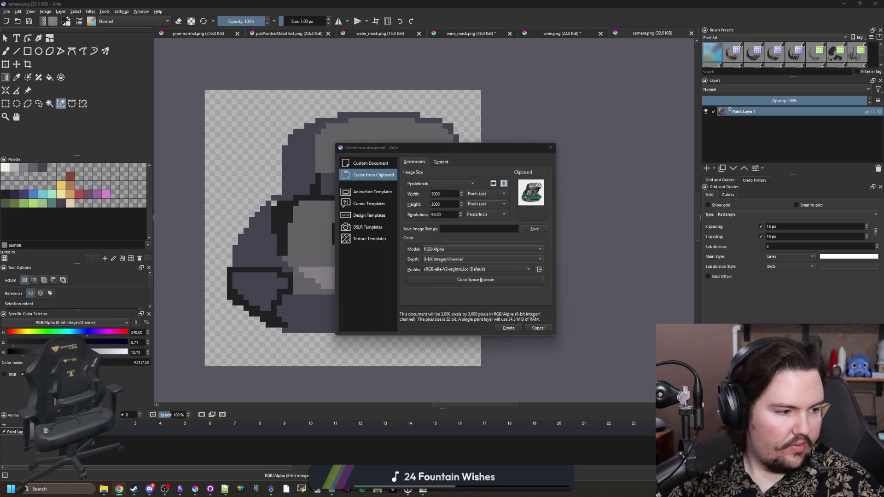
key(alt+Tab)
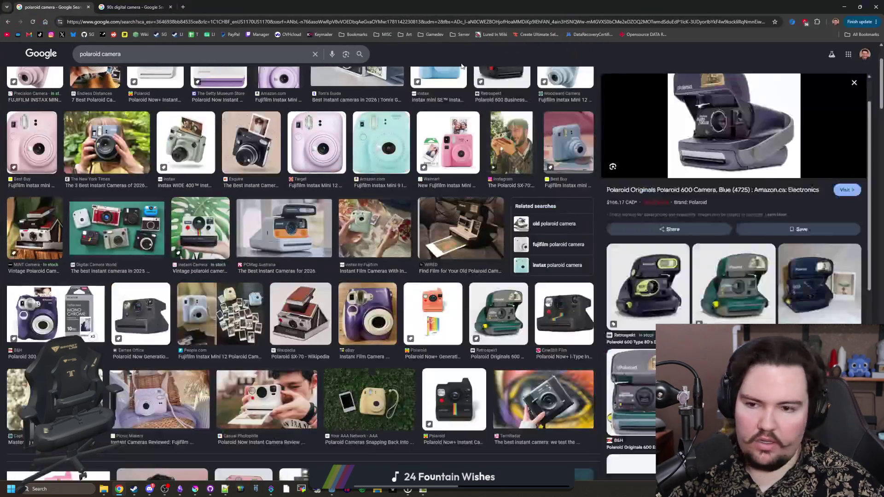
Step: Search 'polaroid 600' in a new tab and show its image results
click(184, 7)
text(po)
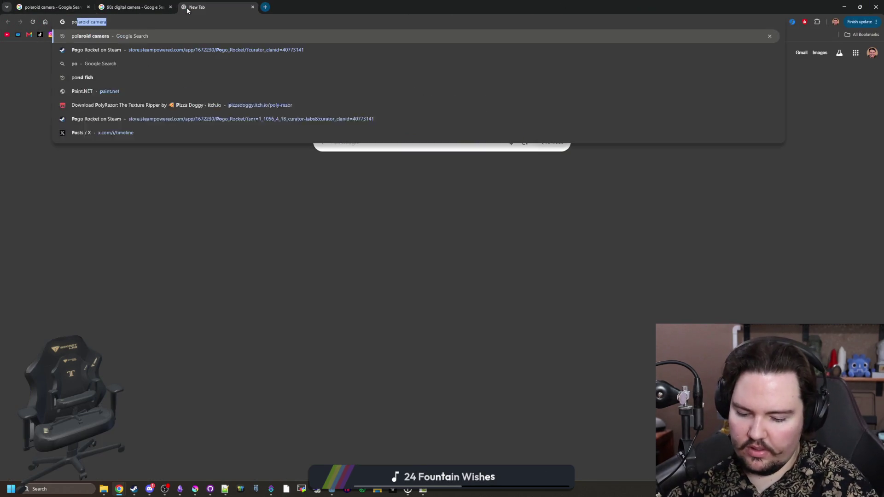
text(laroid 600)
key(Return)
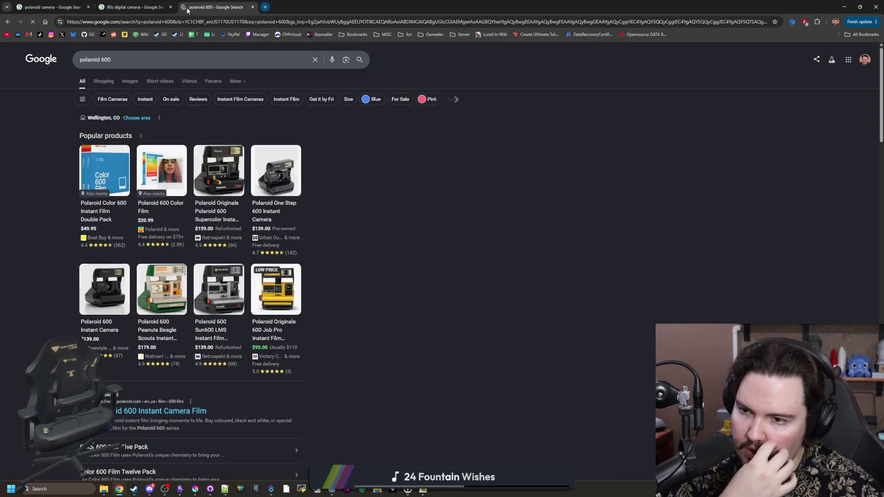
click(126, 82)
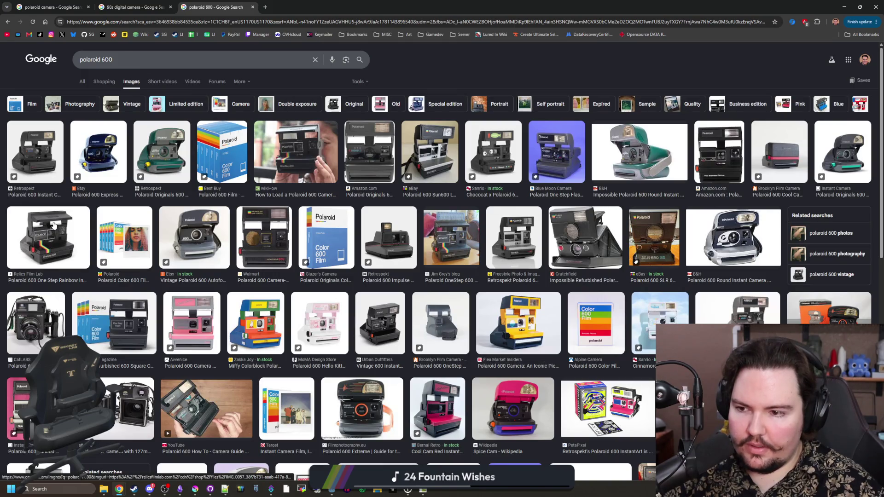
Step: Preview the green Polaroid 600 Round camera, then open a video from the Videos results in a new tab
click(635, 152)
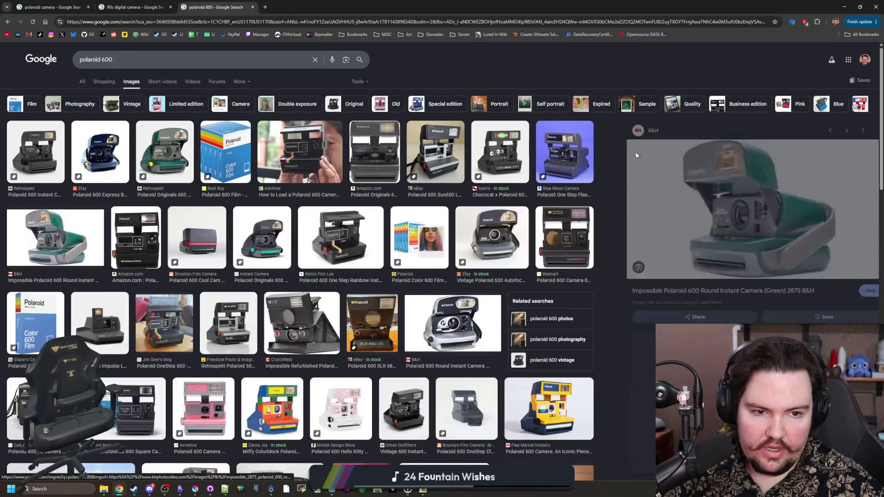
scroll(709, 261, down, 8)
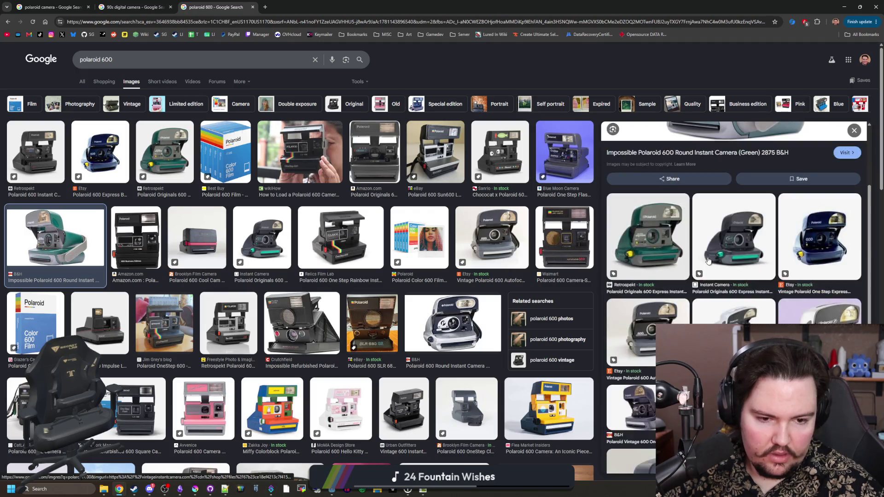
scroll(709, 261, up, 5)
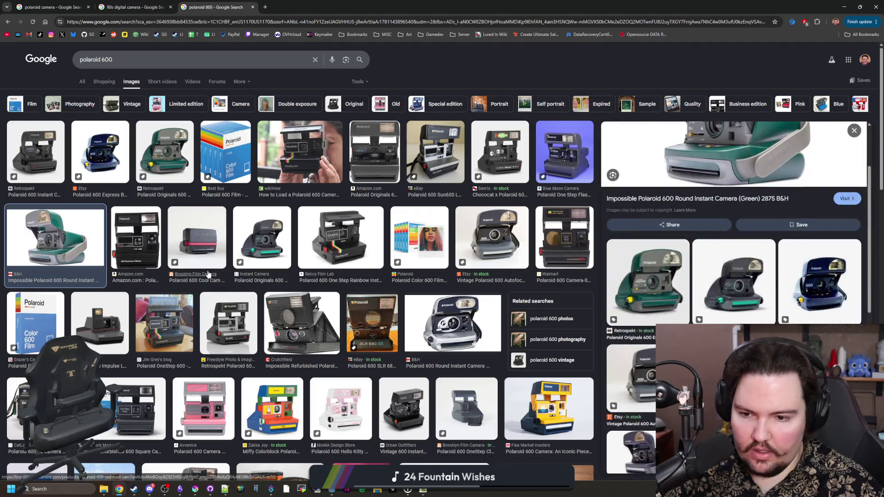
scroll(128, 250, down, 4)
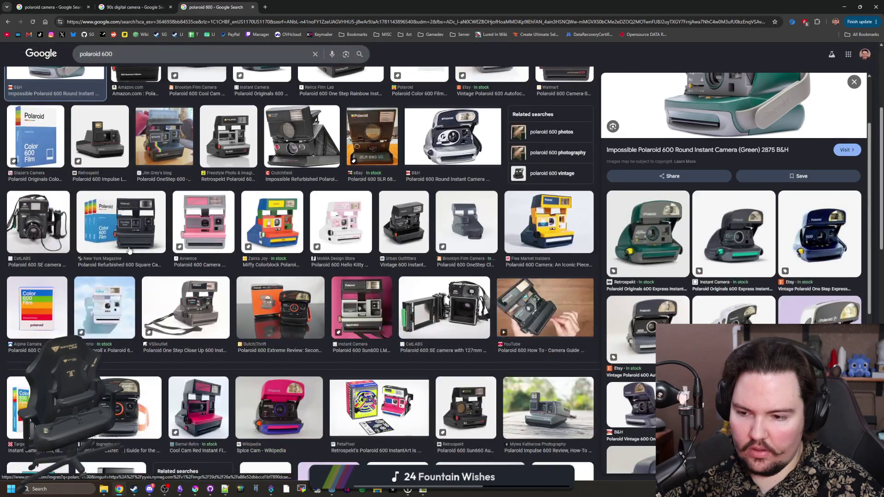
scroll(198, 166, down, 3)
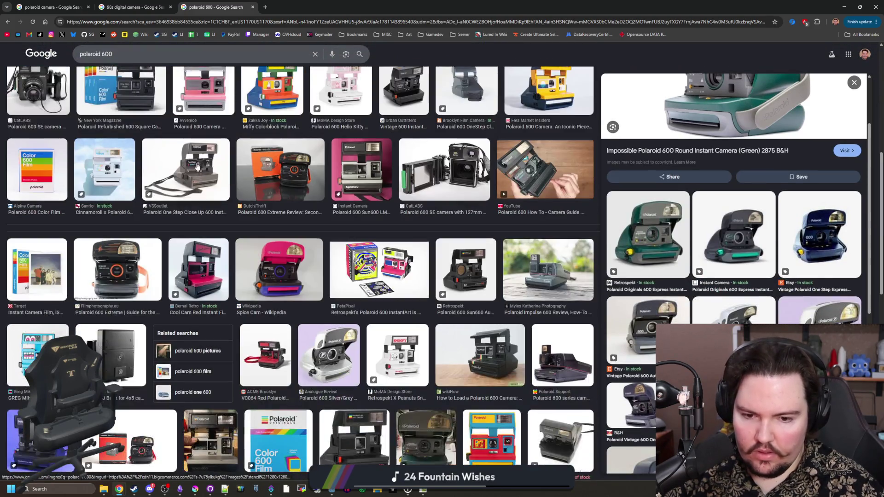
scroll(198, 167, up, 7)
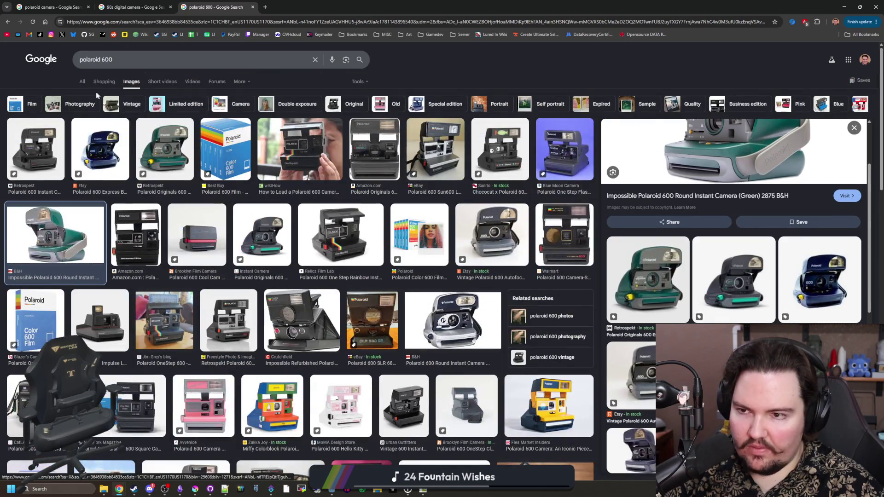
click(189, 81)
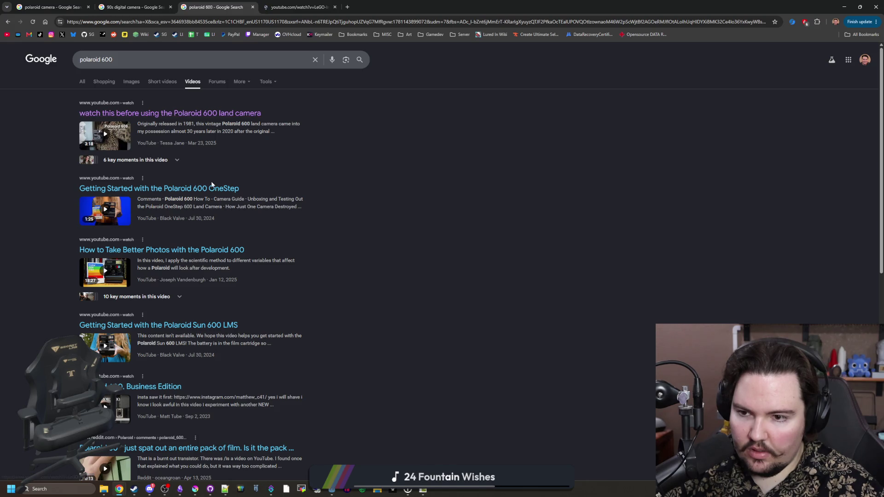
middle_click(224, 189)
Step: Play the Polaroid 600 video, skipping through film-pack and flash shots to pause on a camera close-up
key(ctrl+Tab)
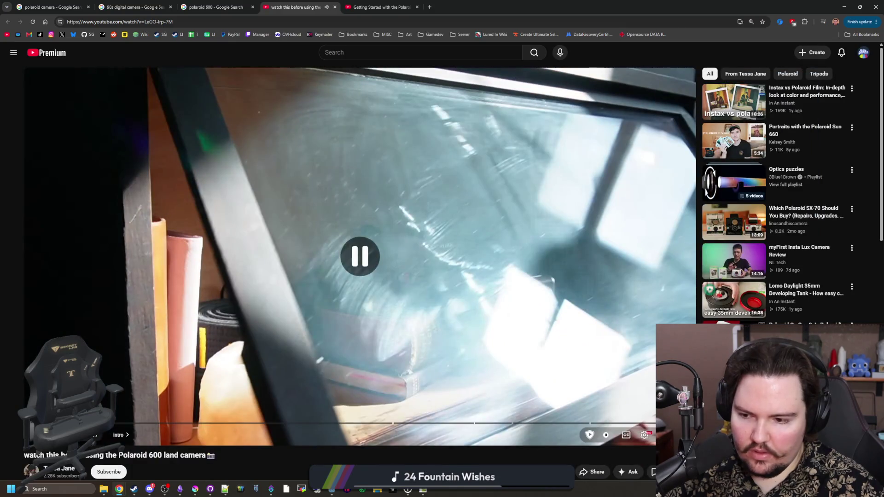
key(space)
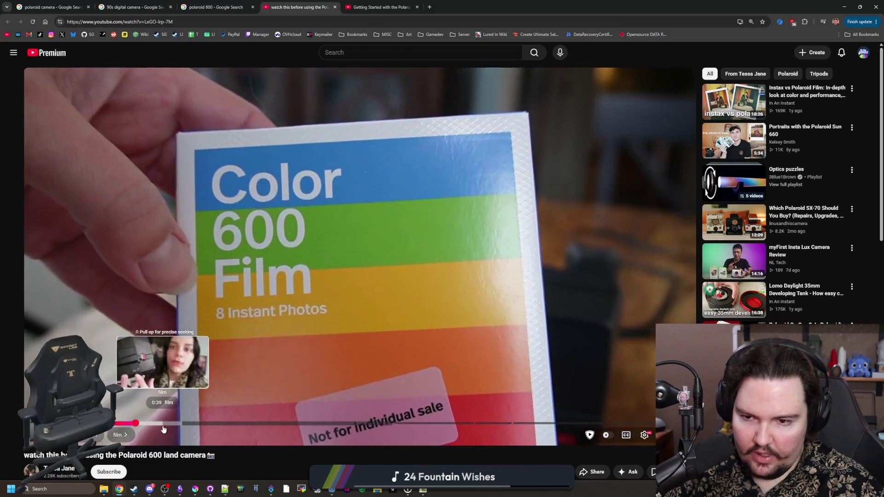
click(163, 429)
click(201, 424)
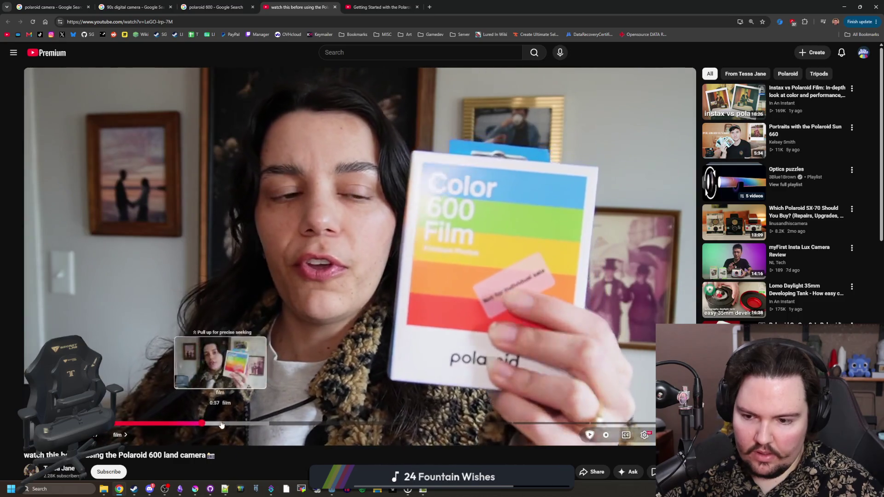
click(286, 424)
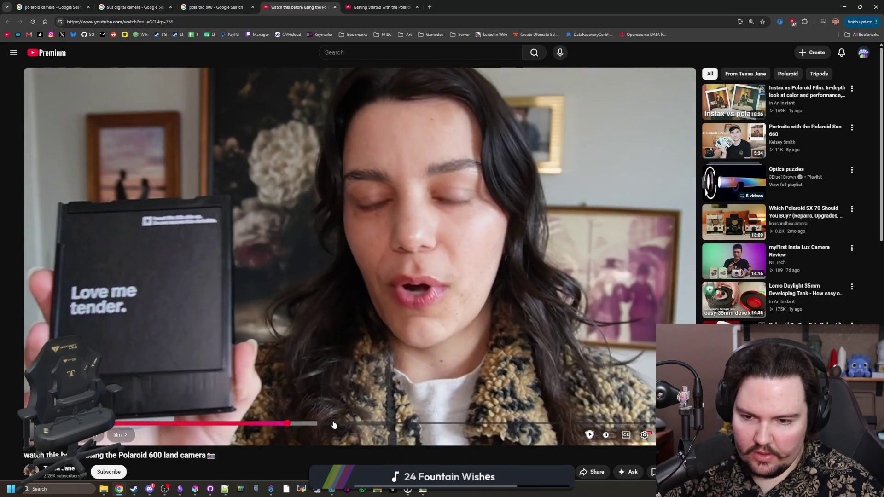
click(334, 424)
click(364, 424)
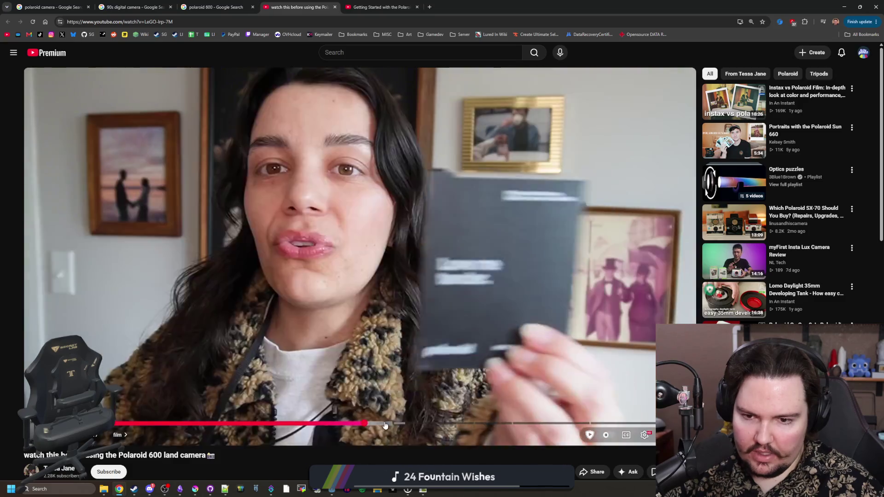
click(428, 424)
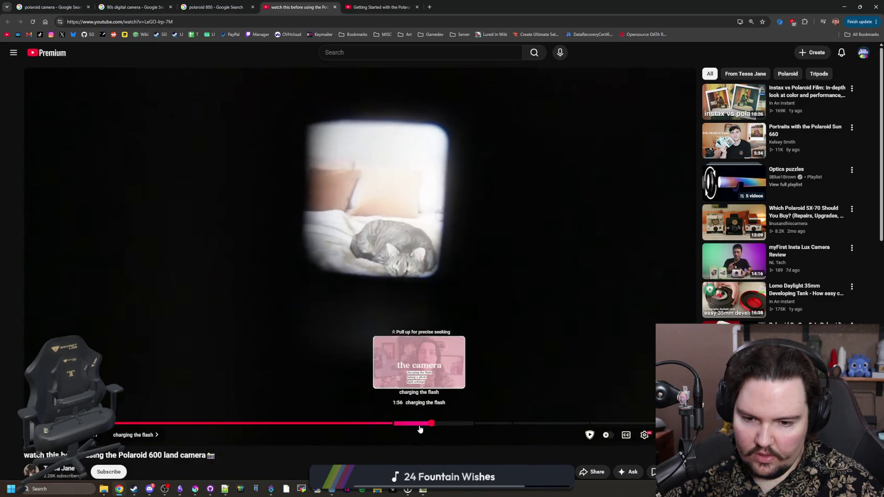
click(420, 424)
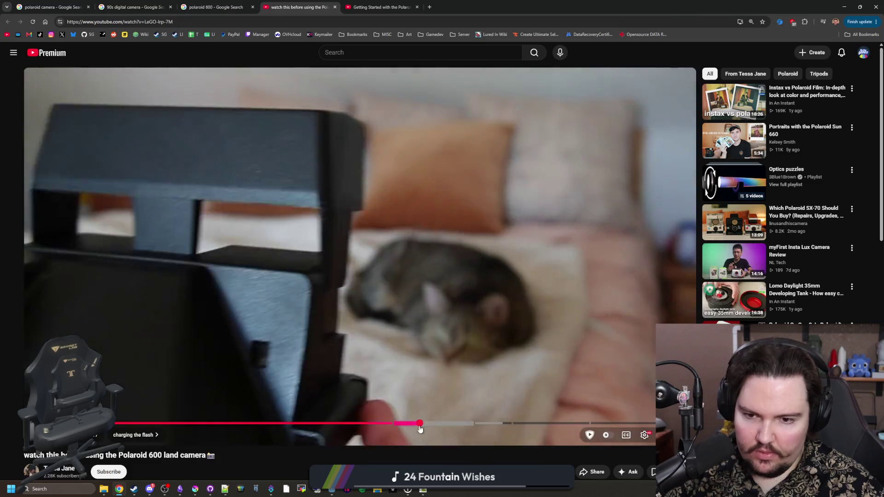
click(427, 322)
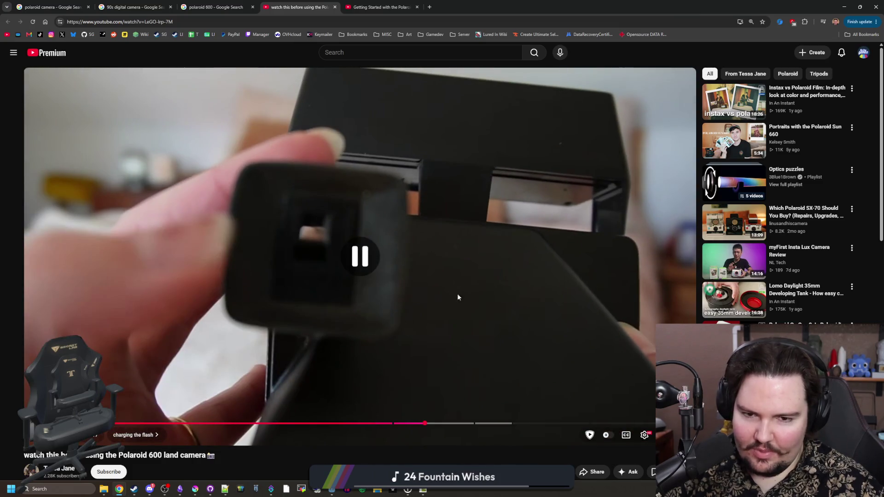
click(438, 286)
click(304, 117)
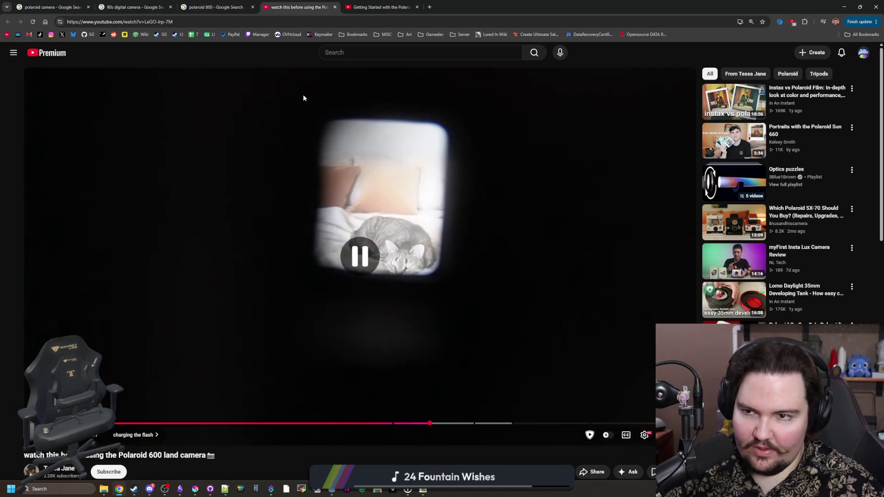
Step: Close that tab, scrub the OneStep video back to 0:13, then close it too
key(ctrl+w)
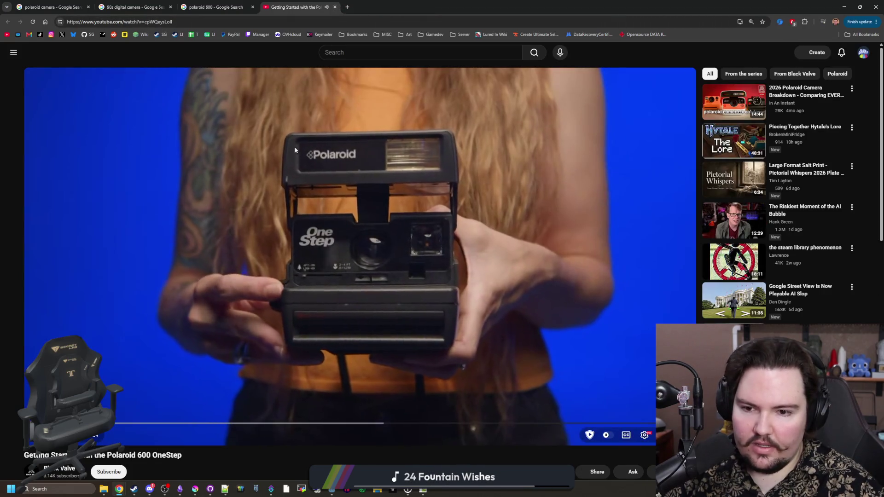
click(311, 97)
mouse_move(115, 423)
mouse_down()
mouse_move(107, 423)
mouse_move(649, 424)
mouse_move(654, 384)
mouse_up()
key(ctrl+w)
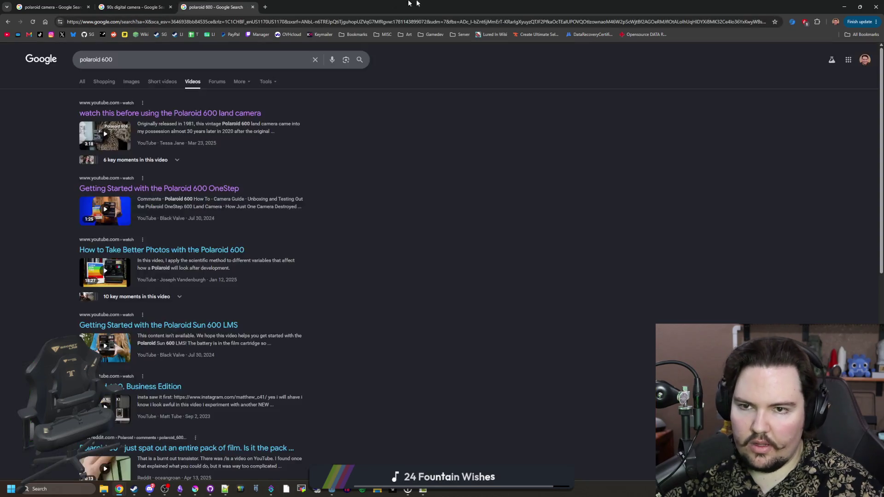
Step: Create a new 50×50 document in Krita
key(super+Down)
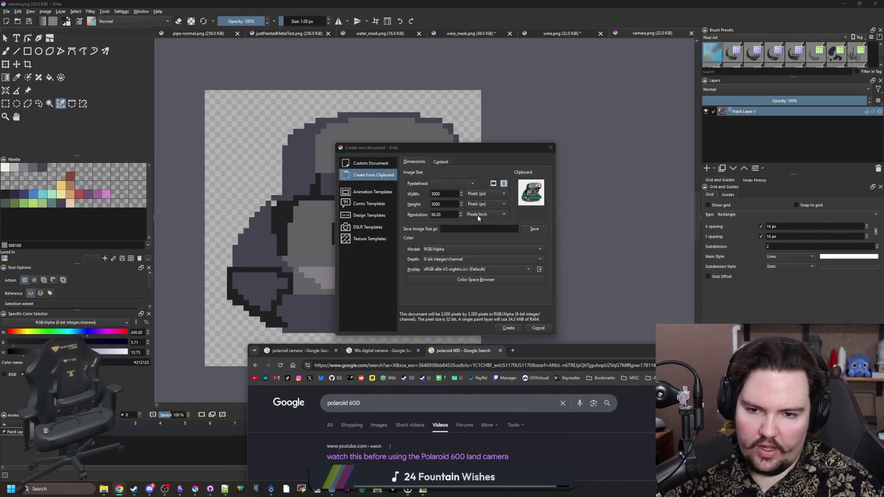
key(super+Down)
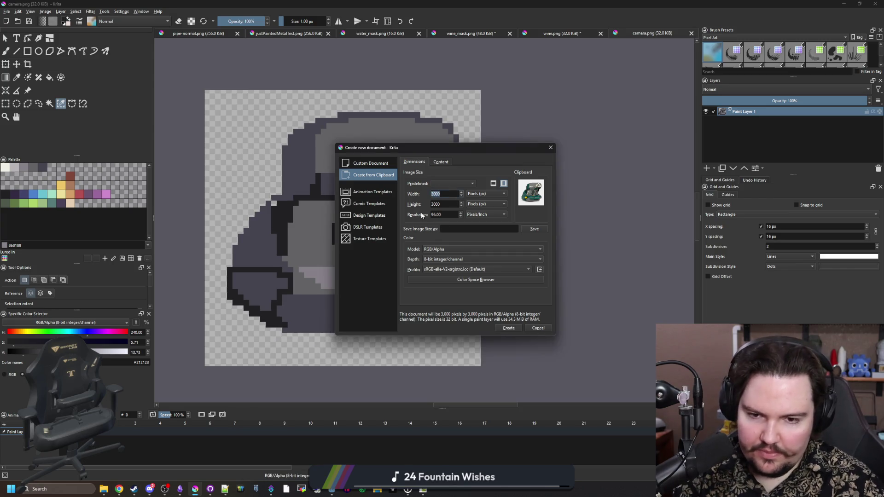
text(50)
key(Tab)
text(50)
click(513, 328)
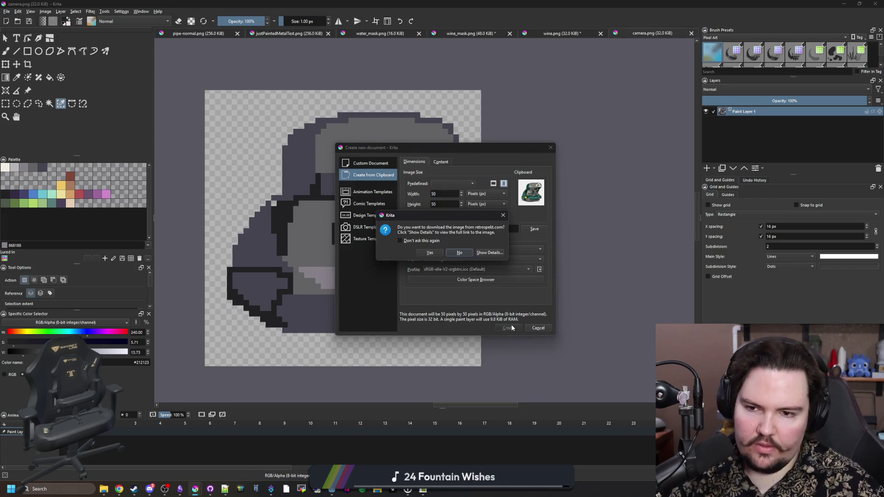
click(431, 253)
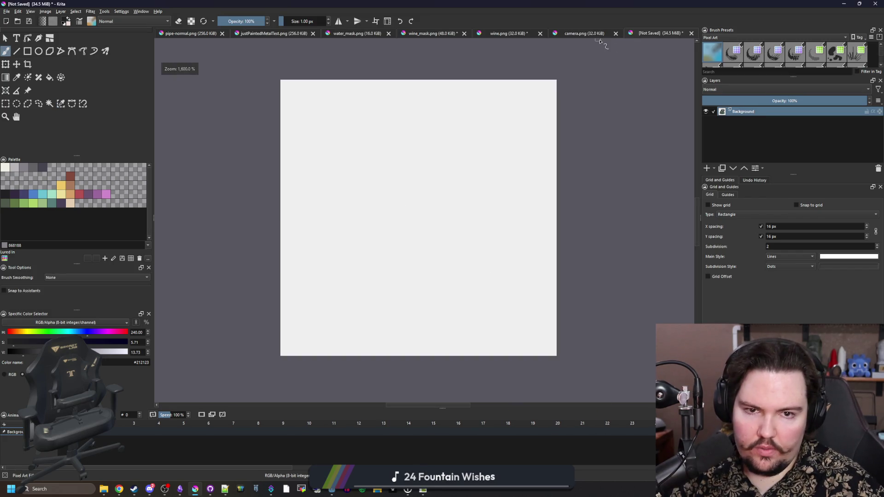
Step: In camera.png, paint the lens light grey with a 7 px brush, then return to the new canvas
click(598, 35)
scroll(267, 246, up, 2)
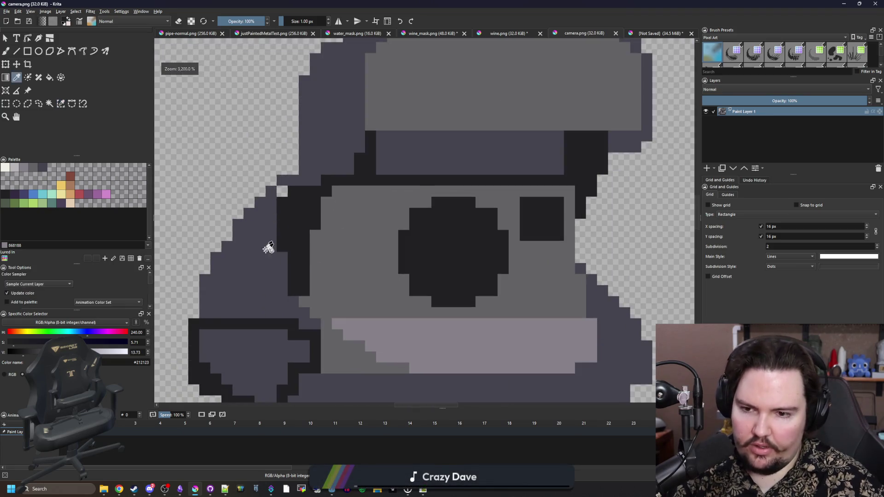
click(363, 316)
key(b)
drag(419, 203, 413, 214)
click(413, 214)
scroll(415, 221, down, 6)
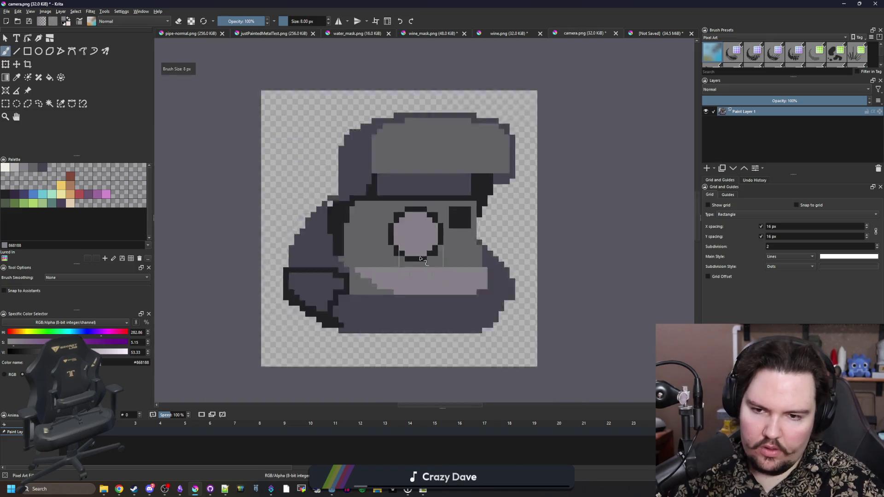
scroll(409, 287, up, 6)
scroll(400, 276, up, 1)
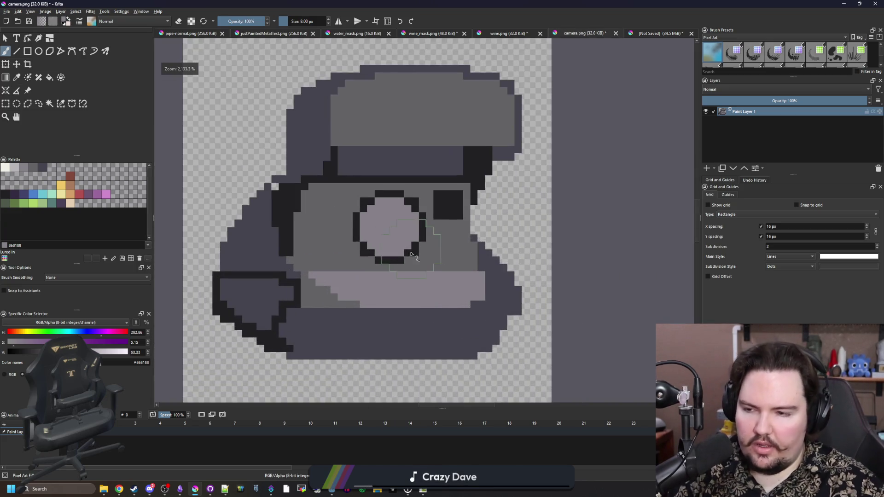
scroll(396, 267, down, 2)
scroll(389, 254, up, 2)
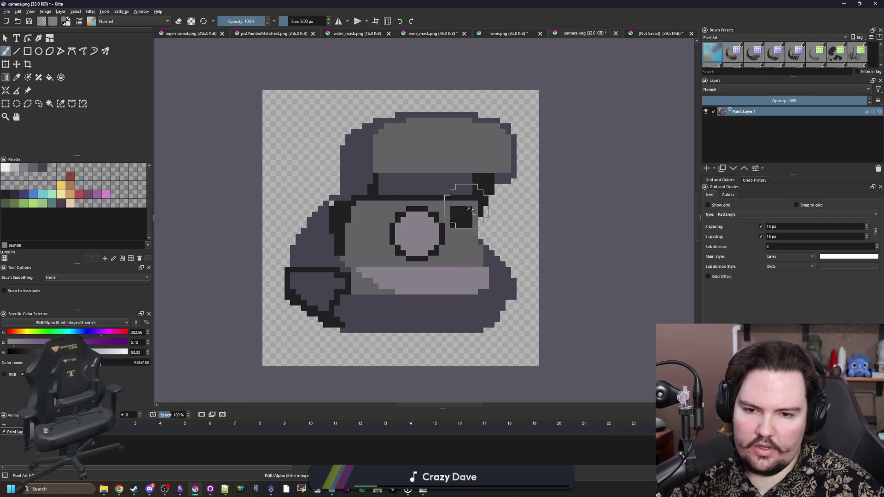
click(642, 35)
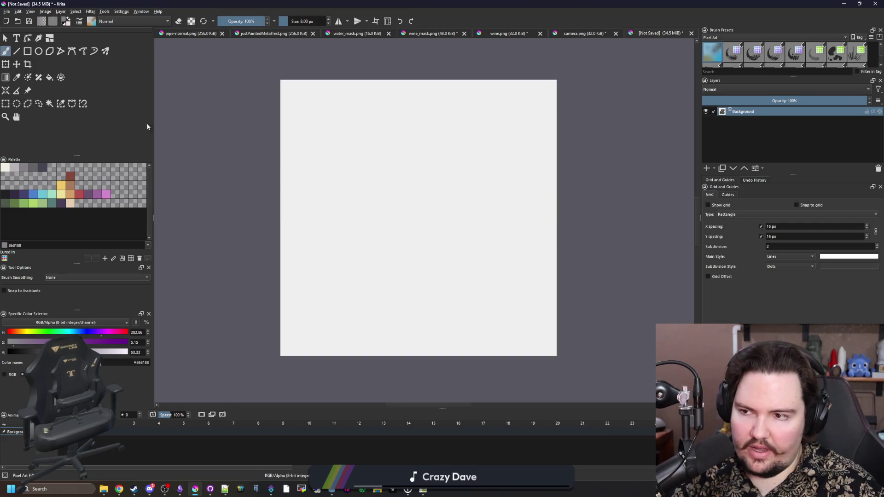
Step: Paint the camera body in dark grey #45444f, undoing a trial near-black blob
click(41, 167)
mouse_move(325, 210)
mouse_down()
mouse_move(406, 191)
mouse_move(507, 193)
mouse_move(520, 256)
mouse_move(453, 323)
mouse_move(330, 303)
mouse_move(455, 217)
mouse_move(344, 273)
mouse_move(364, 249)
mouse_move(326, 305)
mouse_move(396, 318)
mouse_up()
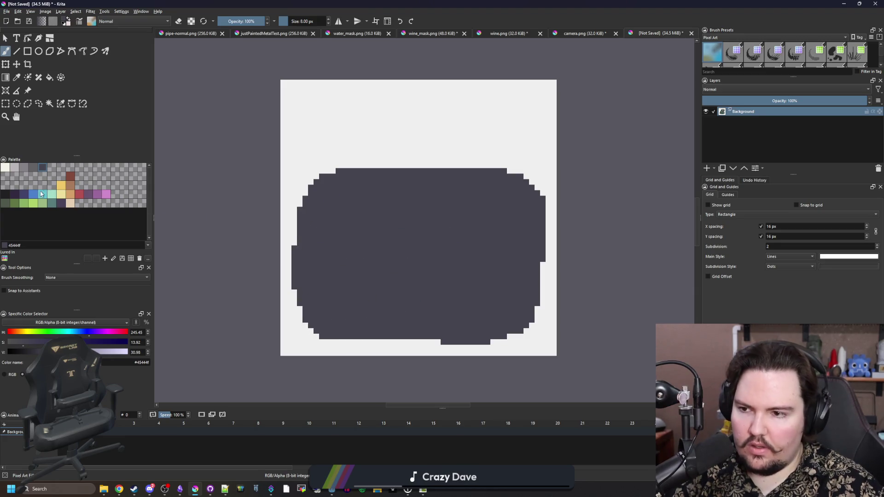
click(5, 194)
scroll(400, 228, up, 1)
mouse_move(345, 239)
mouse_down()
mouse_move(341, 229)
mouse_move(355, 237)
mouse_up()
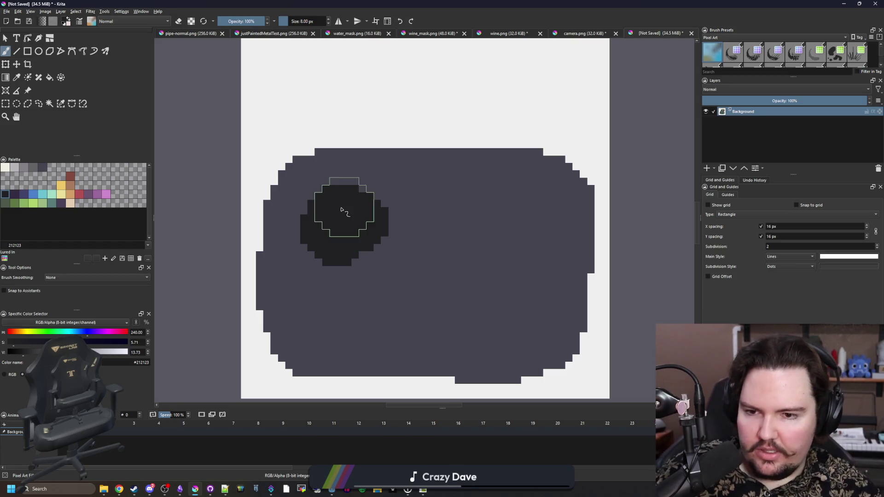
key(ctrl+z)
Step: Paint the near-black #212123 interior, redoing it along the body's left side
mouse_move(330, 203)
mouse_down()
mouse_move(359, 310)
mouse_move(537, 299)
mouse_move(454, 212)
mouse_move(385, 256)
mouse_move(503, 256)
mouse_up()
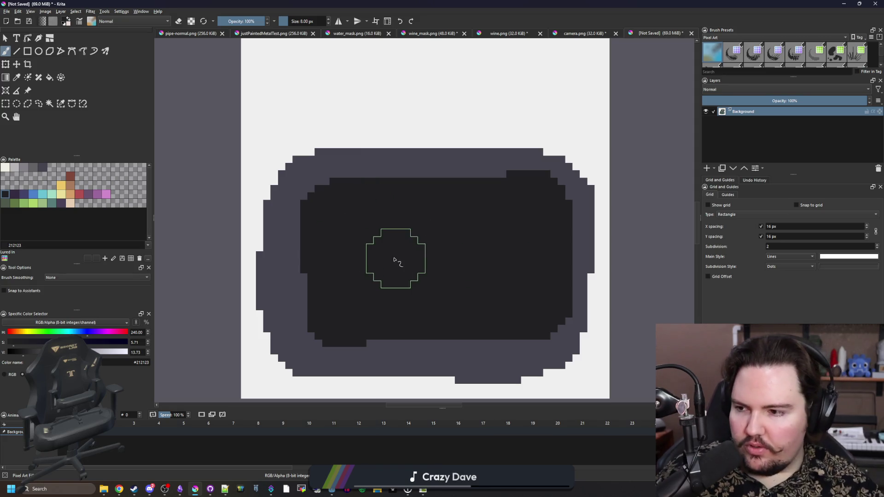
scroll(396, 258, down, 3)
scroll(415, 259, up, 3)
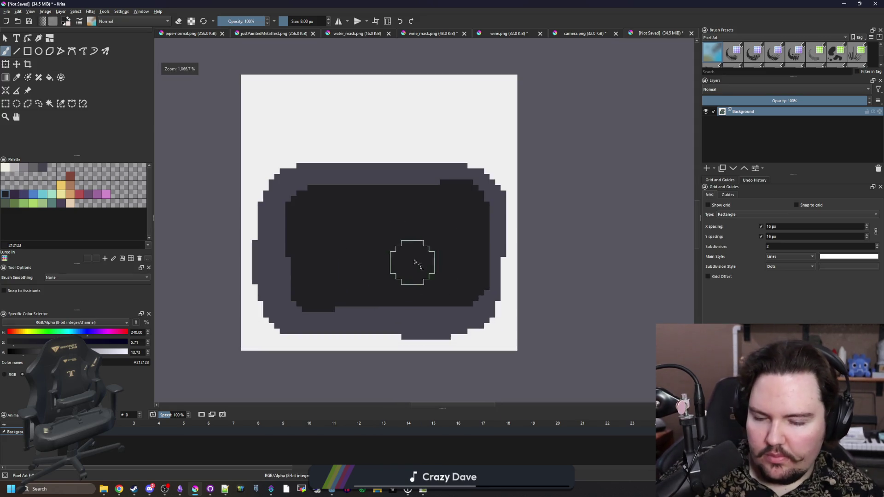
scroll(326, 233, up, 1)
key(ctrl+z)
mouse_move(292, 202)
mouse_down()
mouse_move(306, 310)
mouse_move(481, 299)
mouse_move(497, 212)
mouse_move(341, 205)
mouse_move(381, 253)
mouse_move(444, 252)
mouse_move(336, 188)
mouse_up()
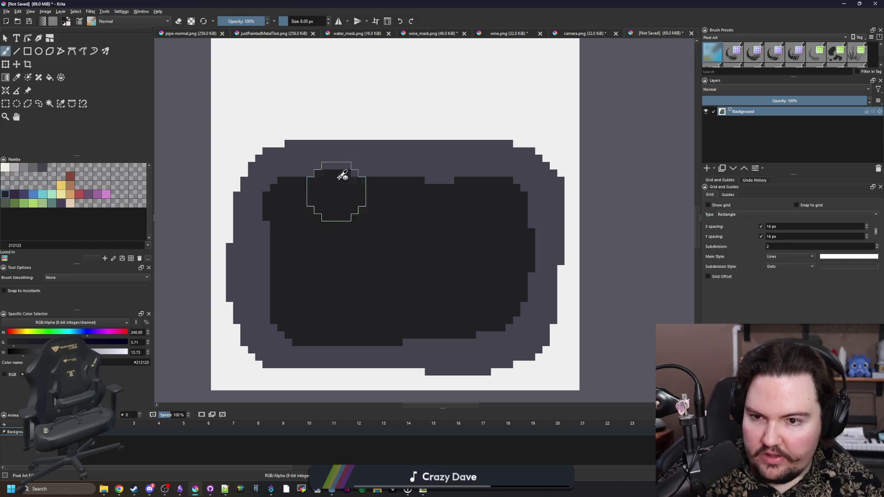
Step: Sample the body grey and cover the white at the top-left with a 4 px brush
key(p)
click(272, 155)
scroll(242, 140, up, 1)
key(bracketleft)
key(b)
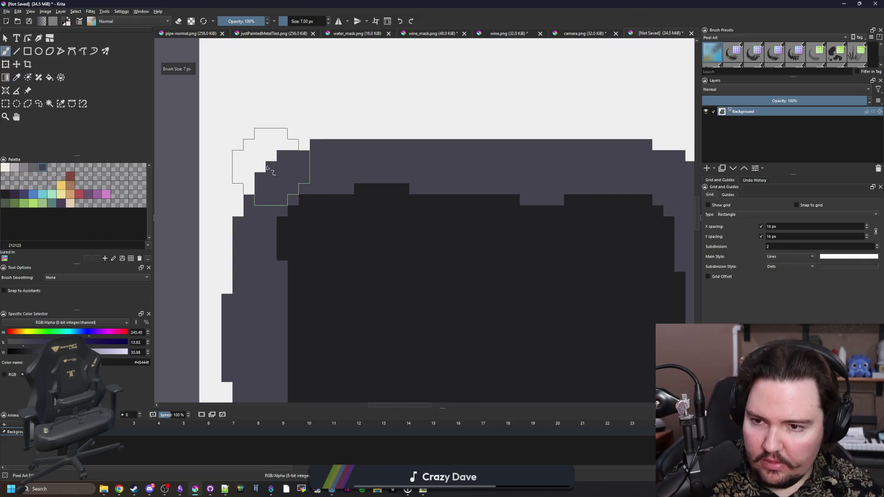
mouse_move(272, 170)
mouse_down()
mouse_move(264, 109)
mouse_move(375, 137)
mouse_move(297, 138)
mouse_move(360, 127)
mouse_up()
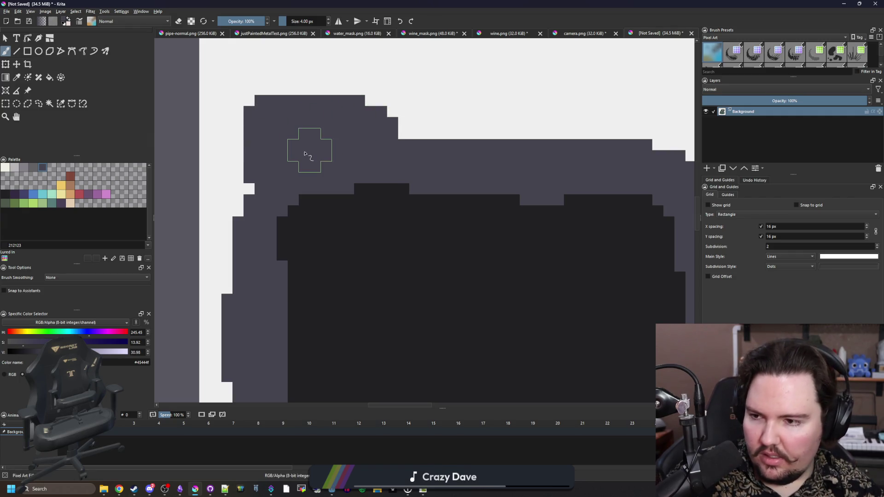
scroll(305, 233, down, 5)
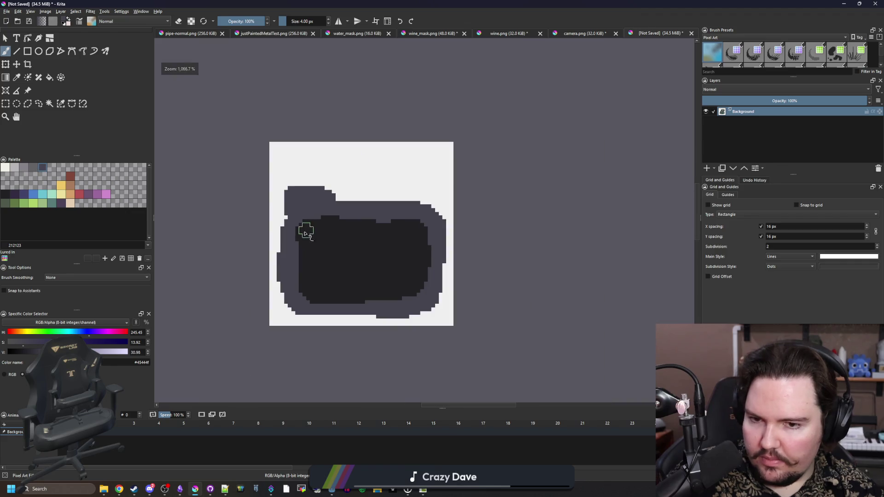
scroll(375, 210, up, 3)
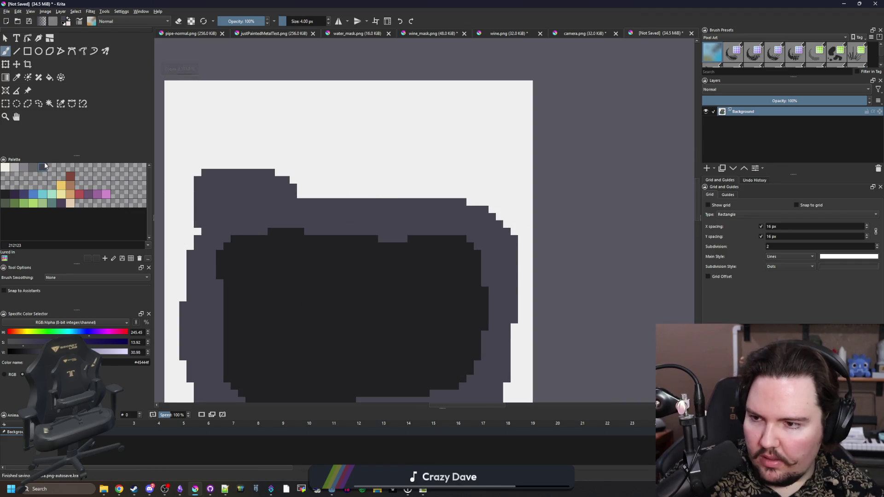
click(6, 194)
Step: Fill the remaining white area inside the camera with the dark #212123 colour
click(61, 103)
click(243, 112)
key(b)
mouse_move(225, 182)
mouse_down()
mouse_move(233, 123)
mouse_move(455, 137)
mouse_move(479, 205)
mouse_up()
key(f)
click(410, 182)
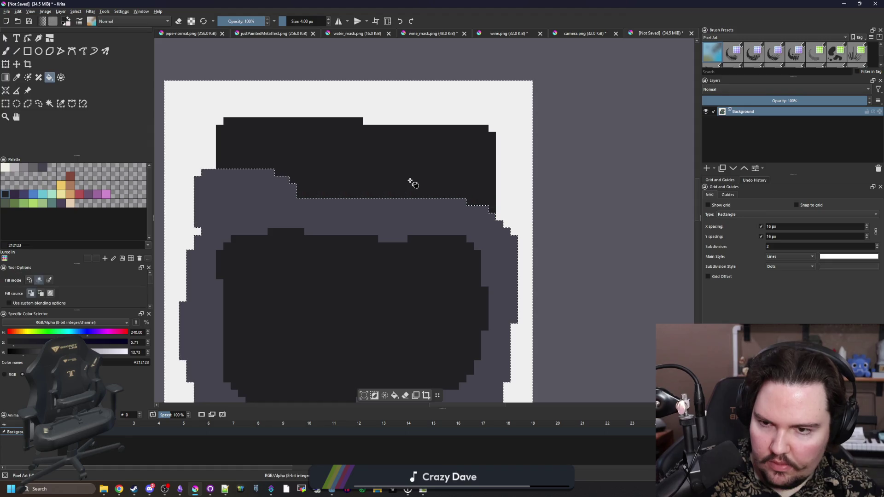
scroll(375, 181, down, 4)
key(ctrl+shift+a)
scroll(375, 181, up, 4)
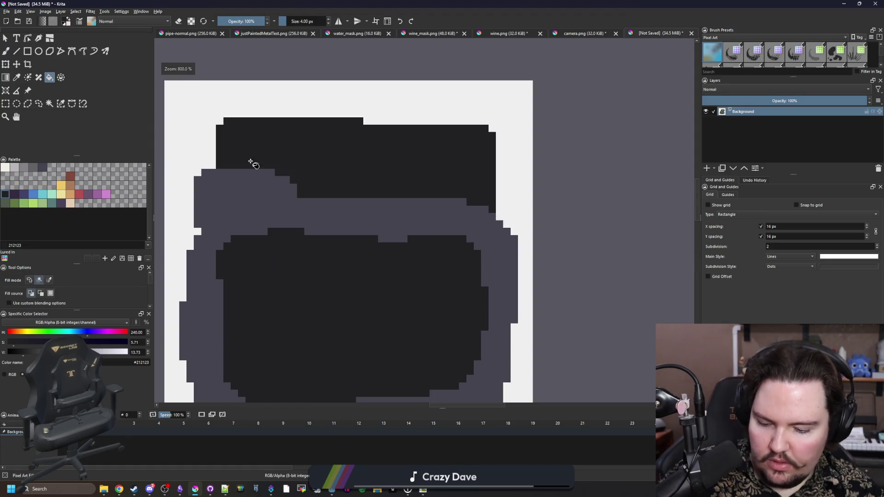
Step: Paint a light grey #868188 strip across the camera's top within a selection
click(24, 167)
click(49, 103)
click(266, 134)
key(b)
mouse_move(237, 130)
mouse_down()
mouse_move(417, 123)
mouse_move(470, 133)
mouse_move(414, 151)
mouse_up()
key(ctrl+shift+a)
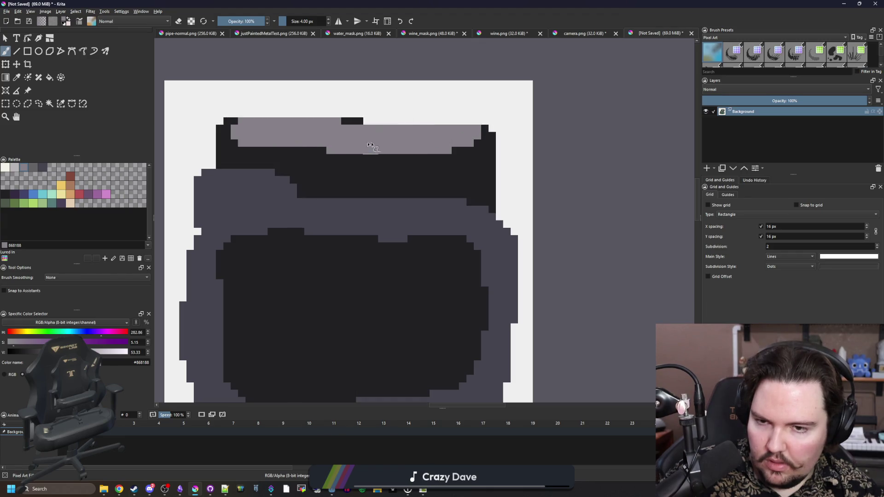
Step: Select the white background around the camera by similar colour and remove it
scroll(331, 99, down, 6)
scroll(326, 85, up, 5)
click(60, 104)
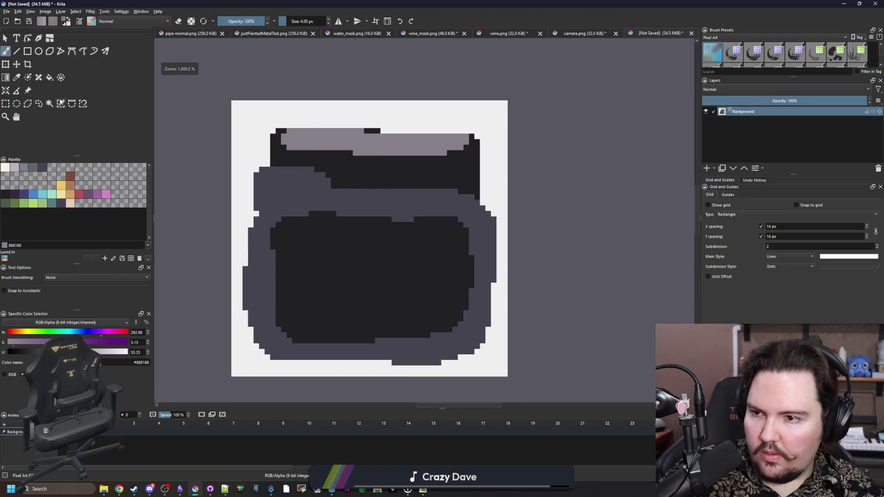
click(363, 119)
key(ctrl+shift+a)
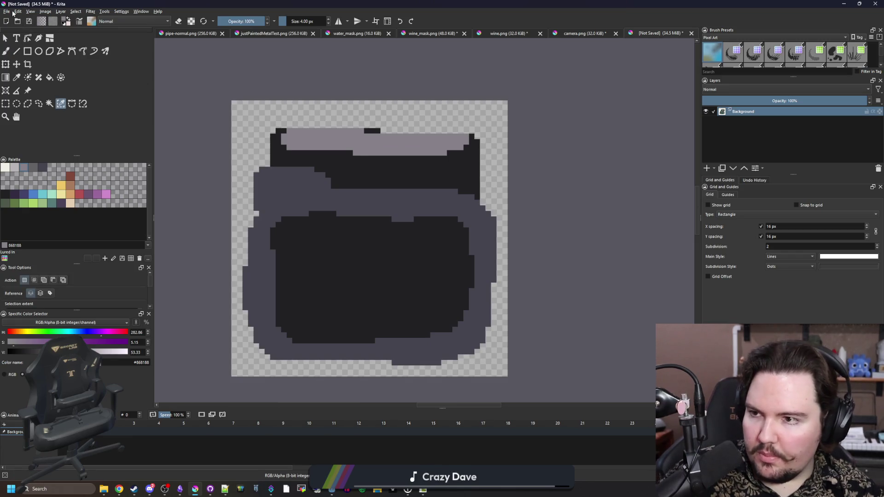
Step: Save the sprite as camera_held.png in PNG format, accepting the export options
click(6, 11)
click(19, 58)
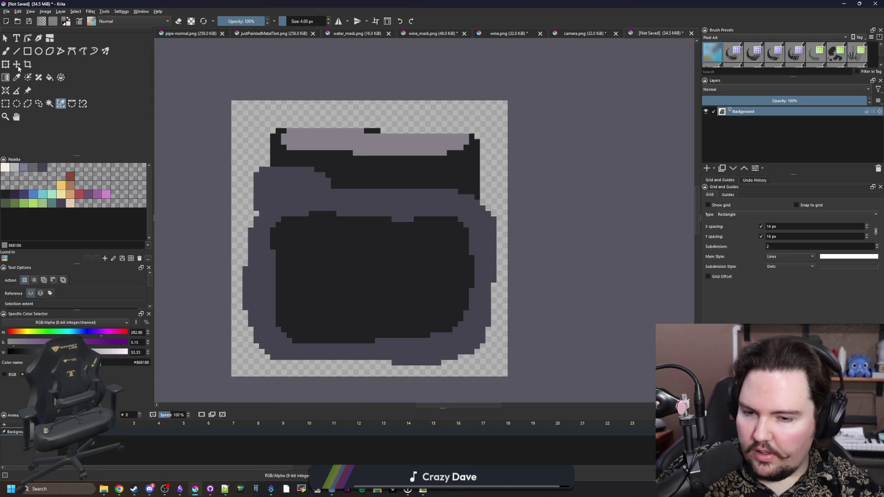
text(camera_held)
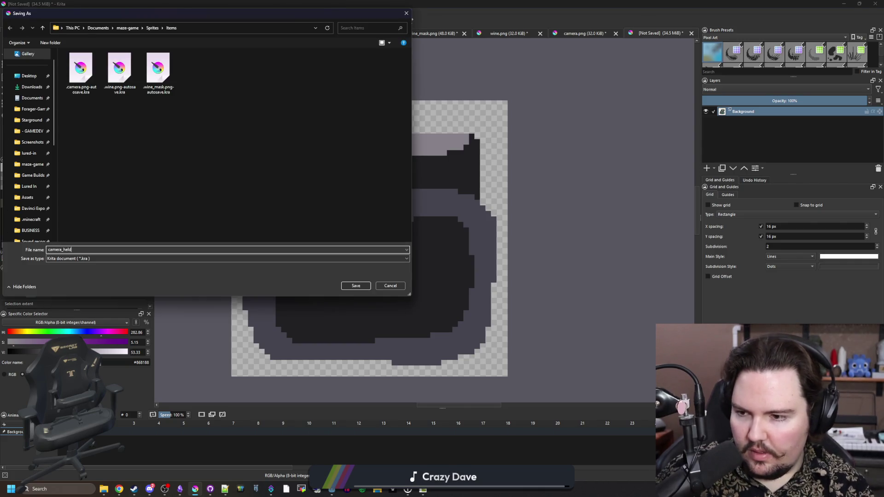
click(102, 260)
scroll(69, 320, down, 1)
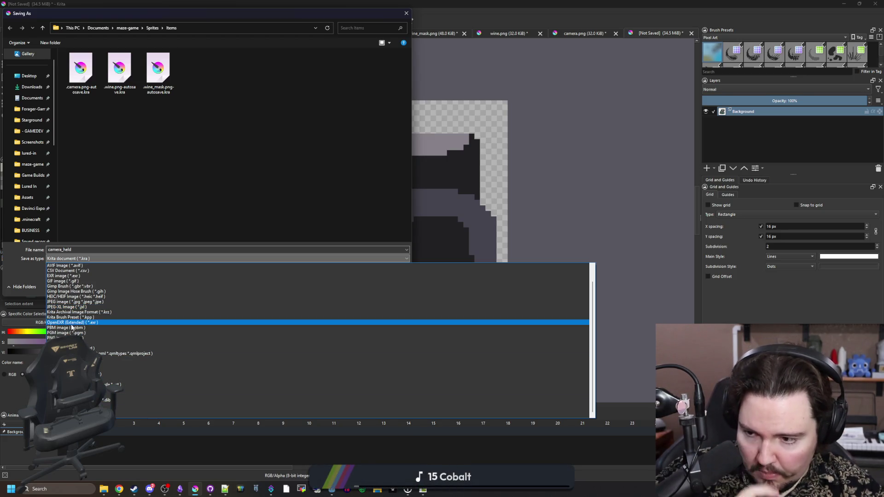
click(69, 338)
click(360, 288)
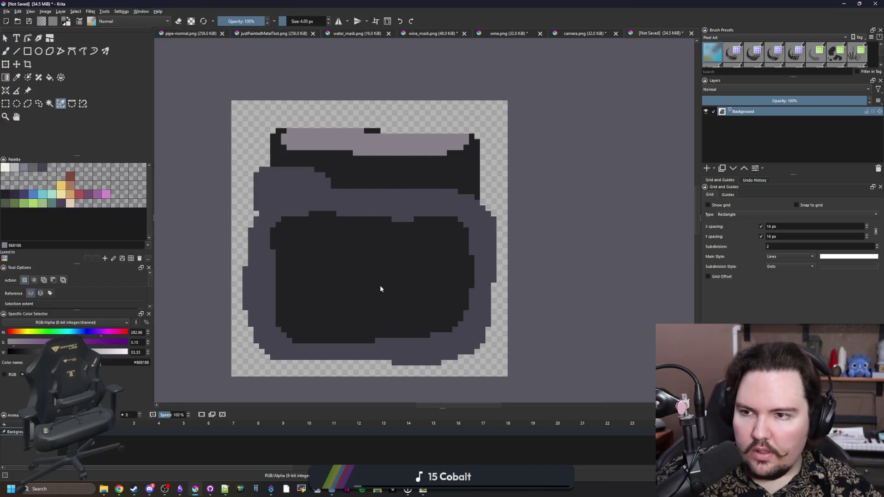
click(477, 308)
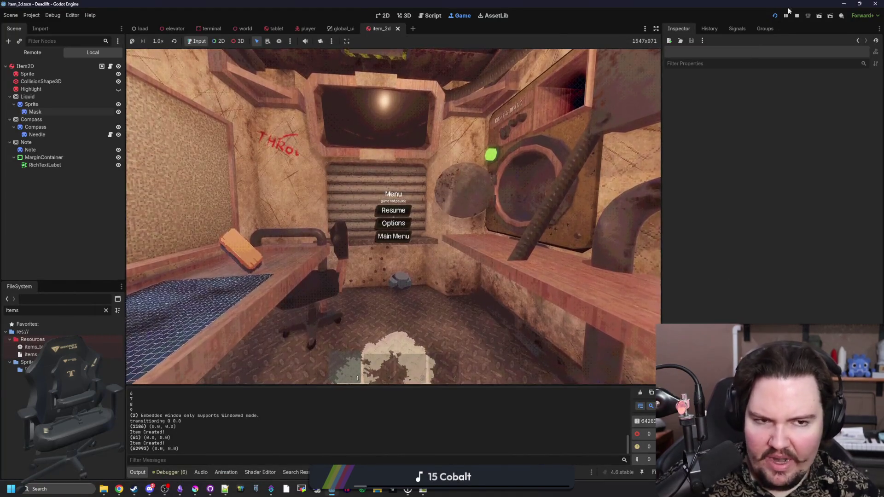
Step: Stop the game and search items_table.gd for the flashlight entry
key(F8)
key(Up)
key(Up)
key(Up)
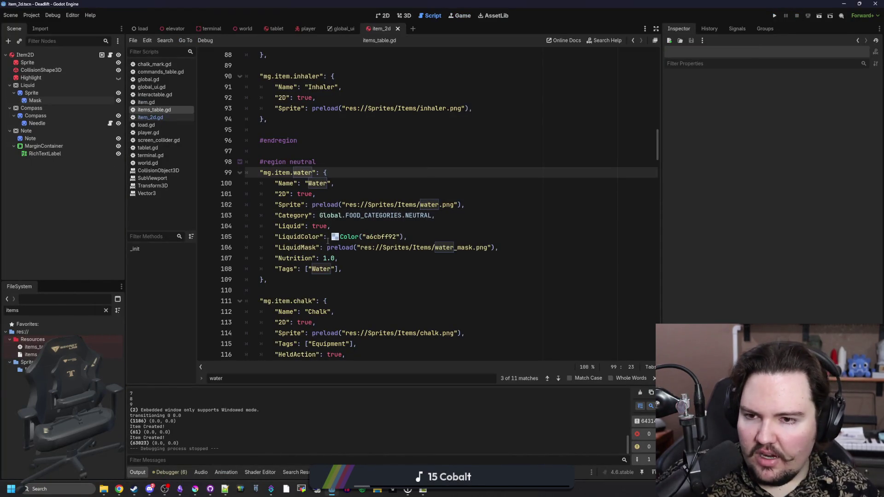
scroll(328, 240, up, 15)
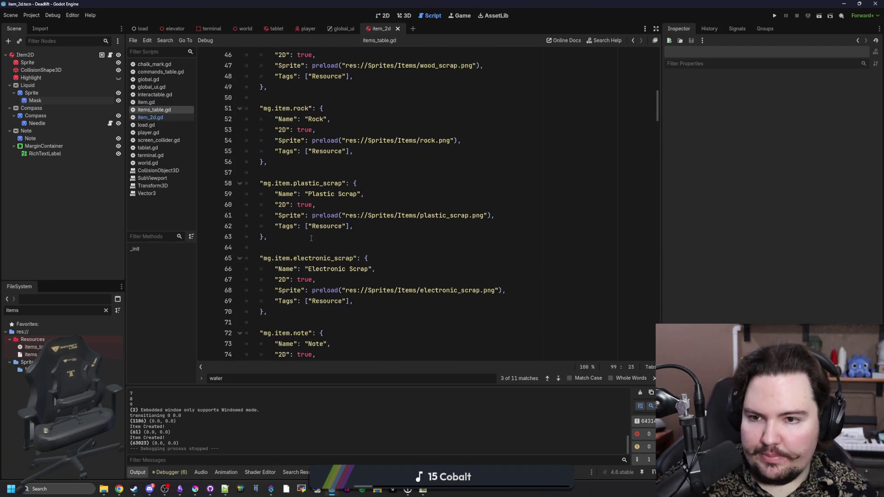
scroll(321, 239, up, 8)
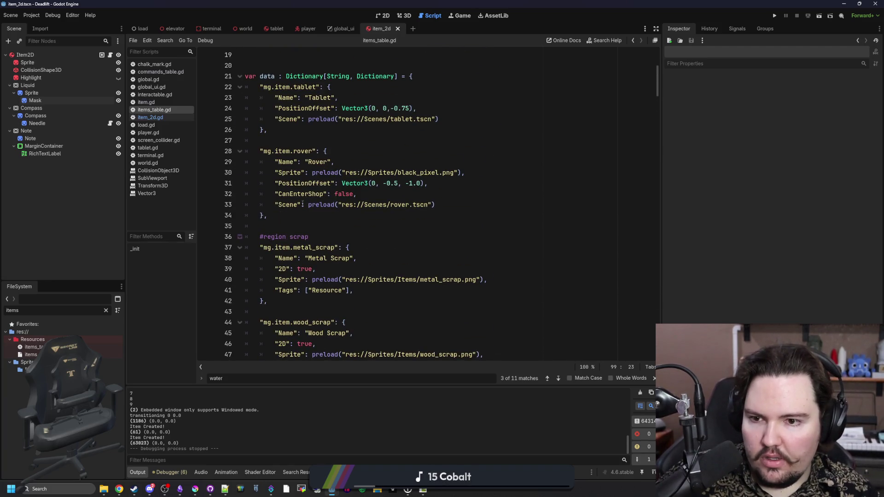
click(305, 203)
key(ctrl+f)
text(camera)
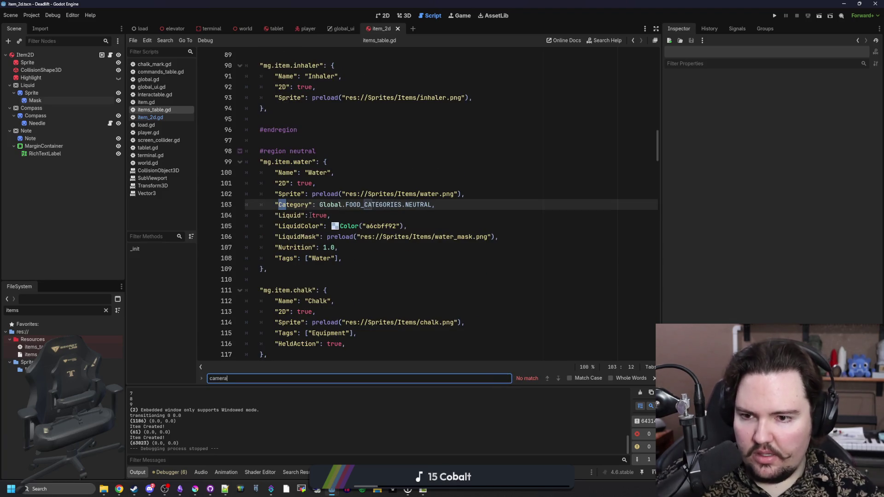
drag(228, 379, 202, 376)
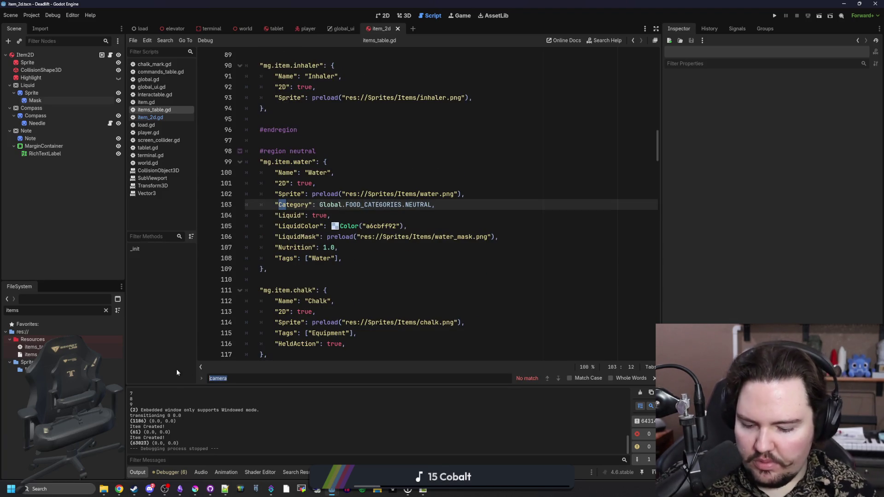
text(flashlight)
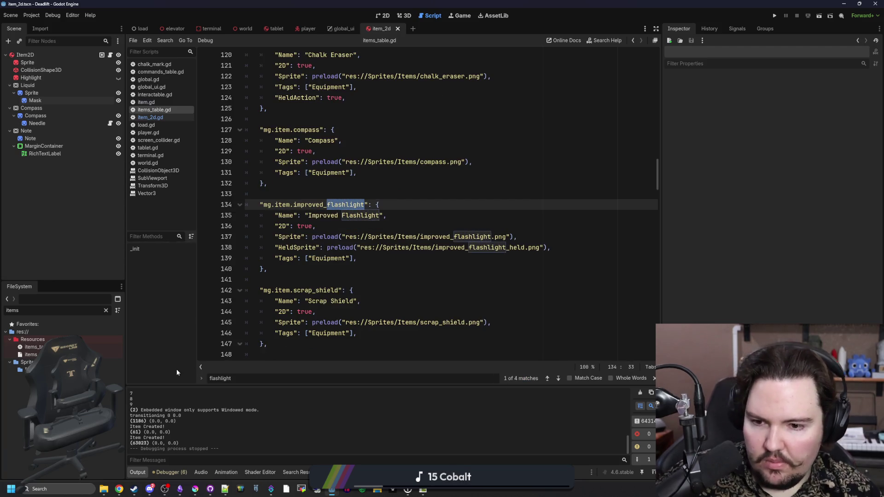
Step: Duplicate the improved_flashlight entry below Scrap Shield and fix its indentation
drag(275, 273, 203, 203)
scroll(203, 203, down, 4)
click(293, 205)
key(Down)
key(Return)
key(ctrl+v)
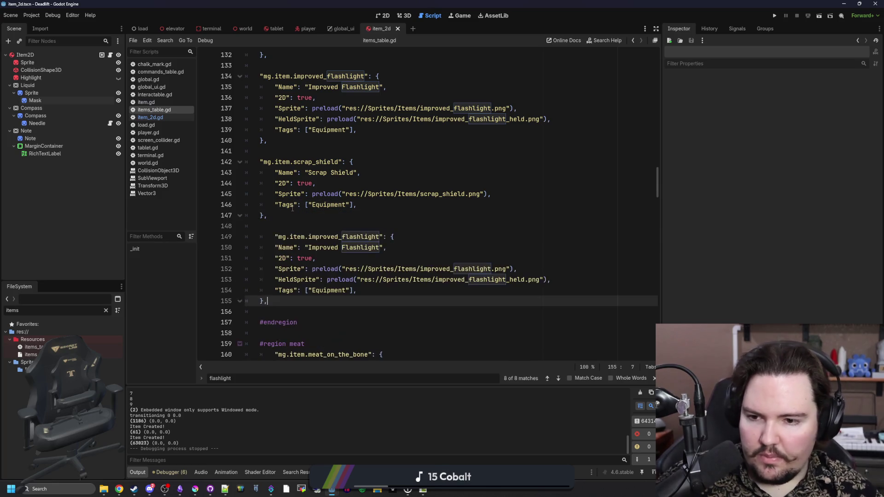
click(276, 235)
key(BackSpace)
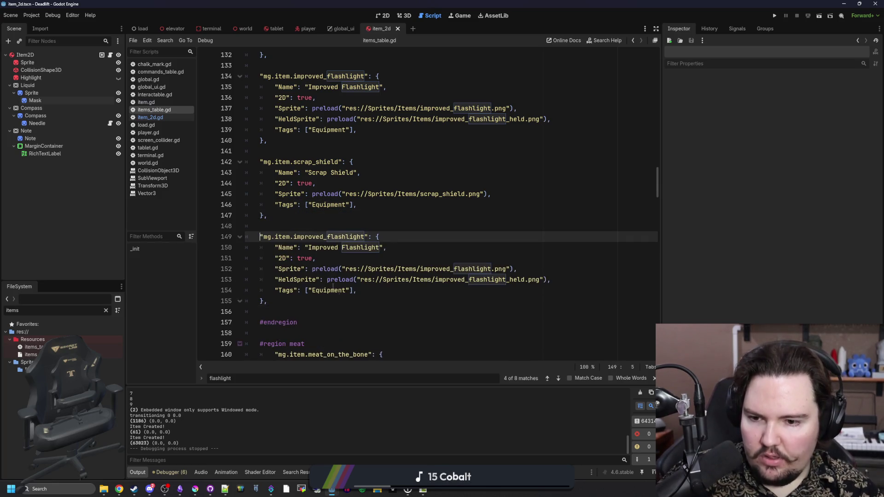
Step: Remove the Equipment tag from the duplicated item entry
double_click(333, 289)
scroll(366, 276, down, 10)
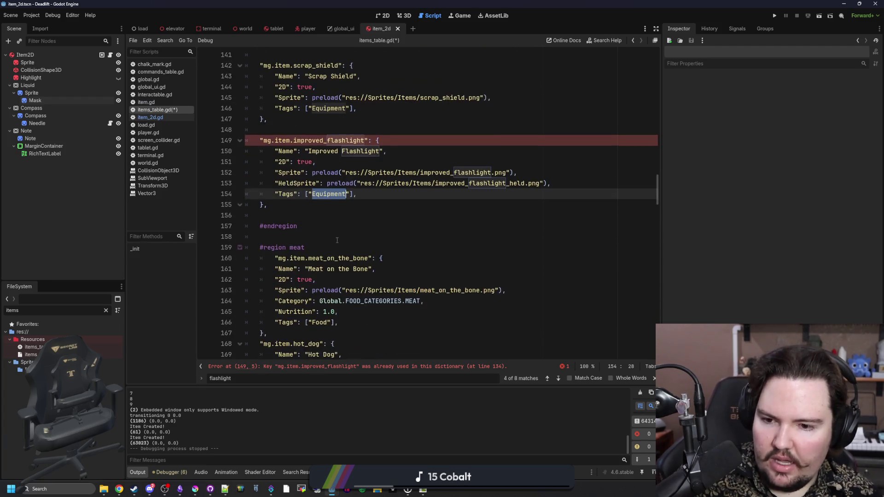
scroll(345, 217, up, 17)
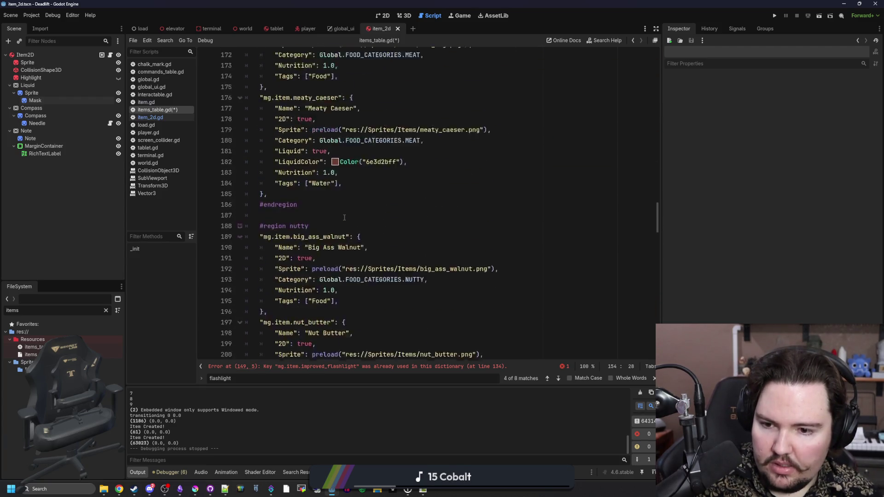
scroll(347, 217, up, 4)
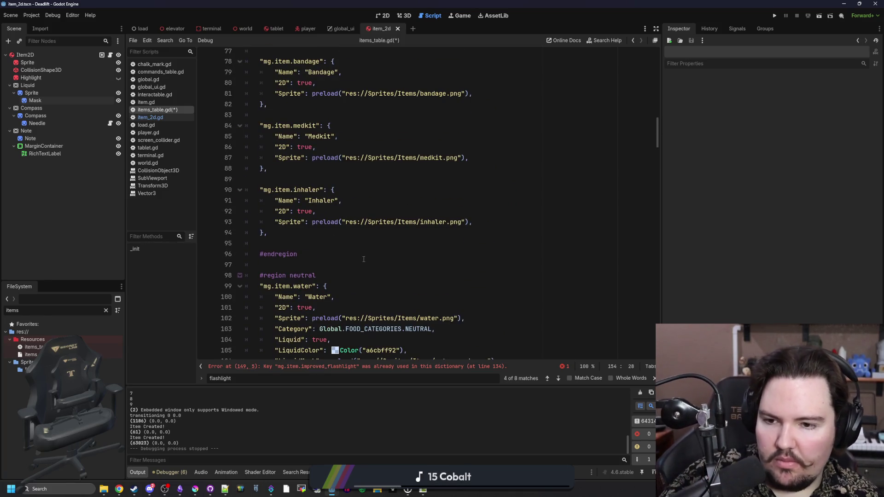
scroll(358, 240, up, 3)
scroll(357, 240, up, 3)
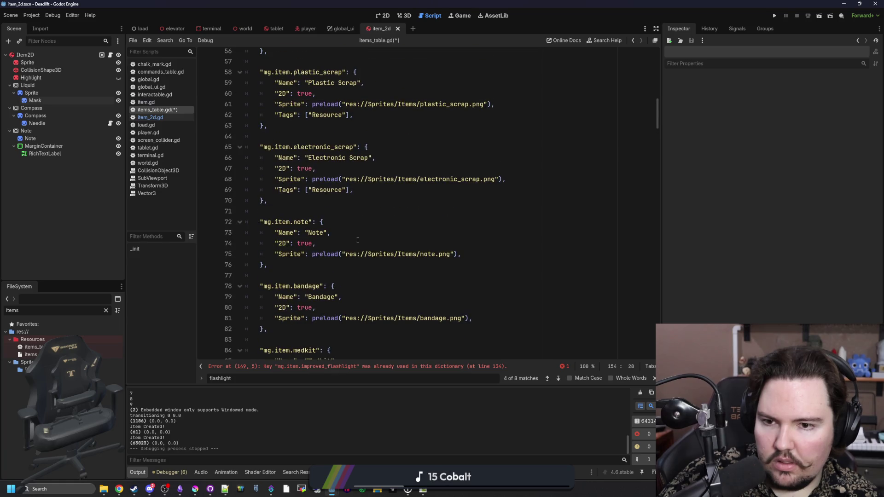
scroll(325, 199, down, 6)
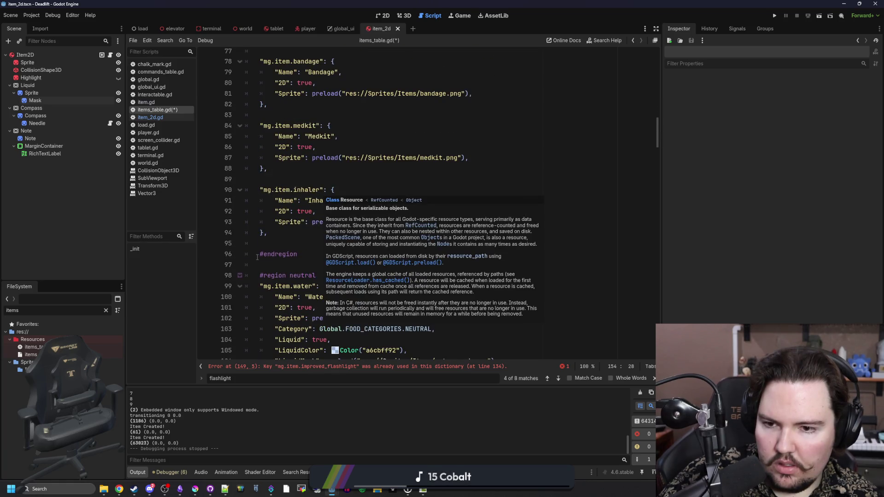
scroll(309, 226, up, 2)
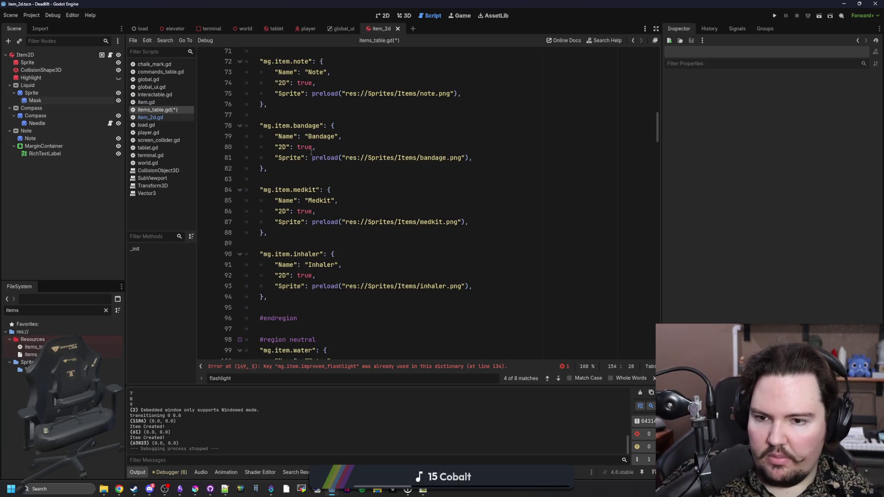
scroll(315, 160, down, 1)
scroll(316, 160, down, 15)
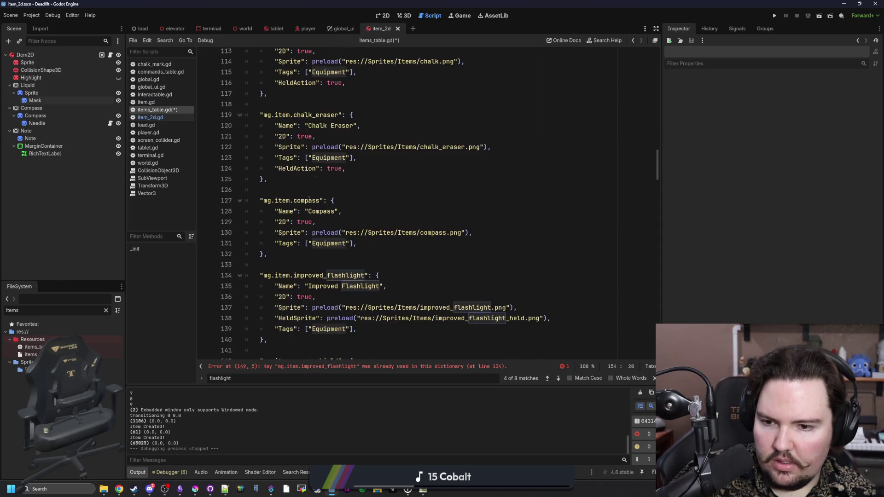
scroll(311, 204, down, 3)
key(BackSpace)
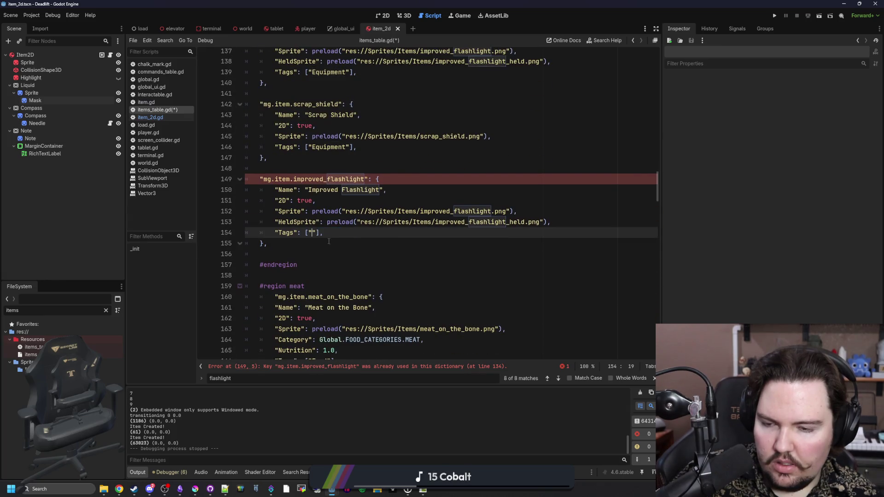
Step: Rename the new entry's key to camera and its display name to Camera
double_click(350, 179)
key(BackSpace)
text(camera)
double_click(362, 192)
key(BackSpace)
key(BackSpace)
key(BackSpace)
key(BackSpace)
text(Camer)
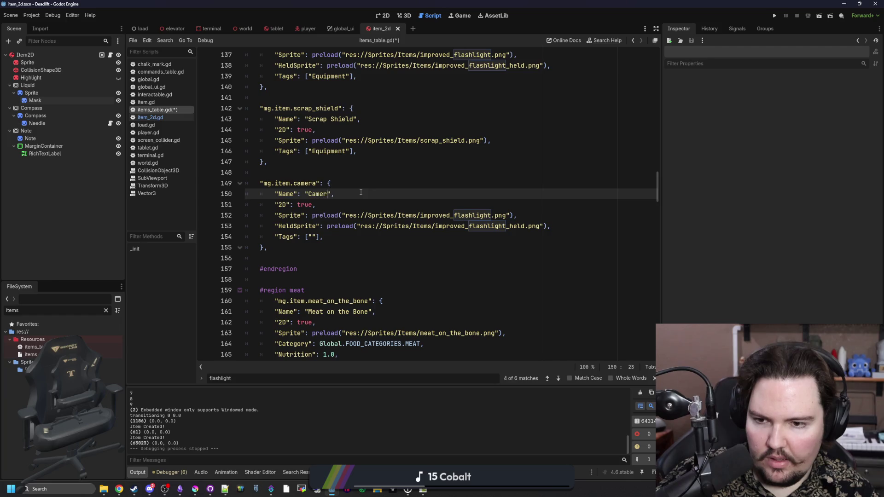
Step: Point the sprite paths to camera.png and camera_held.png, save, and run the game
click(484, 214)
double_click(481, 215)
text(camera)
key(Escape)
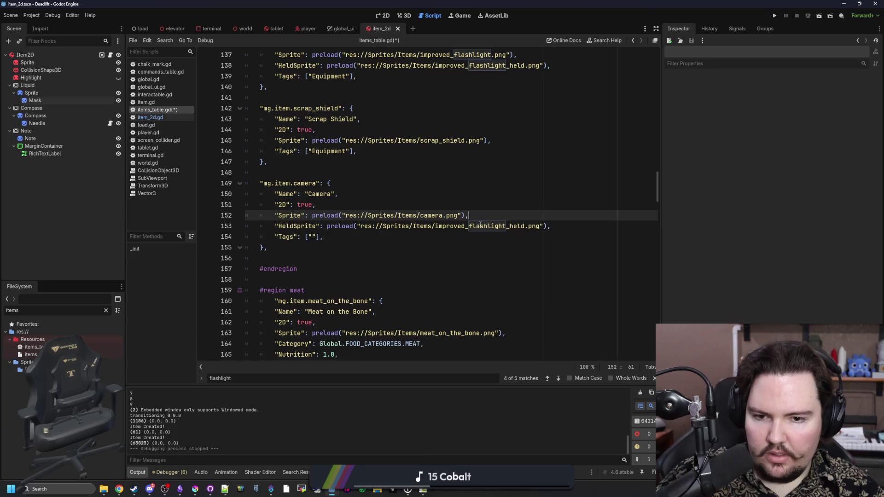
double_click(480, 225)
text(he)
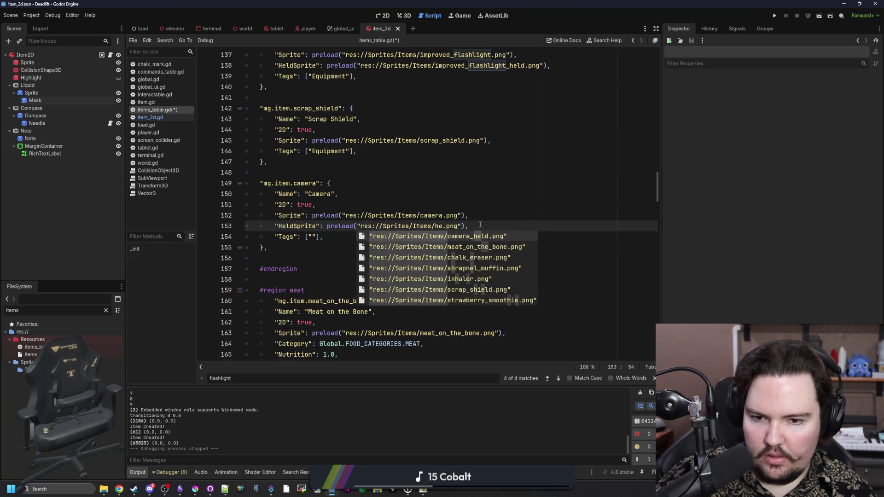
key(Return)
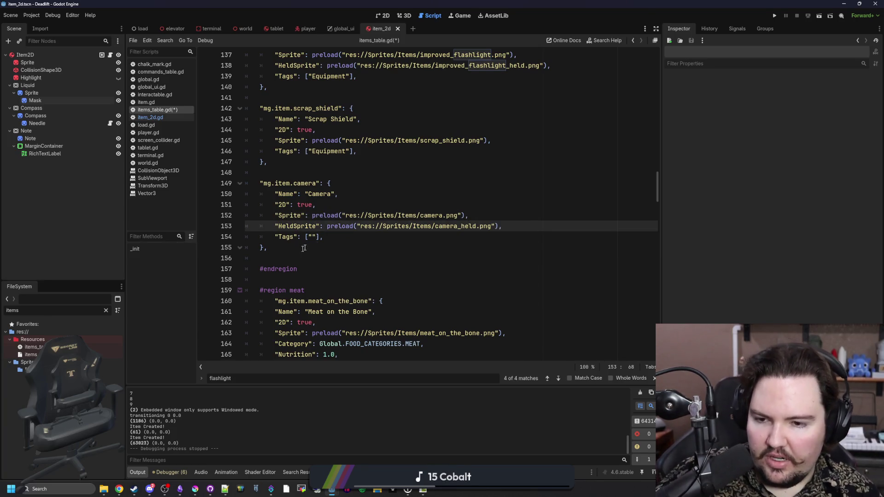
key(Down)
key(Down)
key(Down)
click(326, 245)
key(ctrl+s)
click(775, 15)
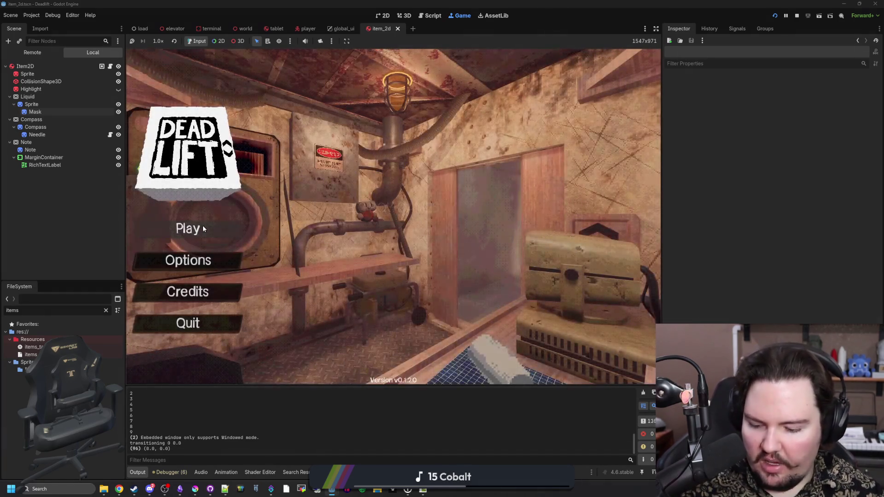
Step: Start a game with default settings, spawn a camera via /give camera, and pick it up
click(203, 225)
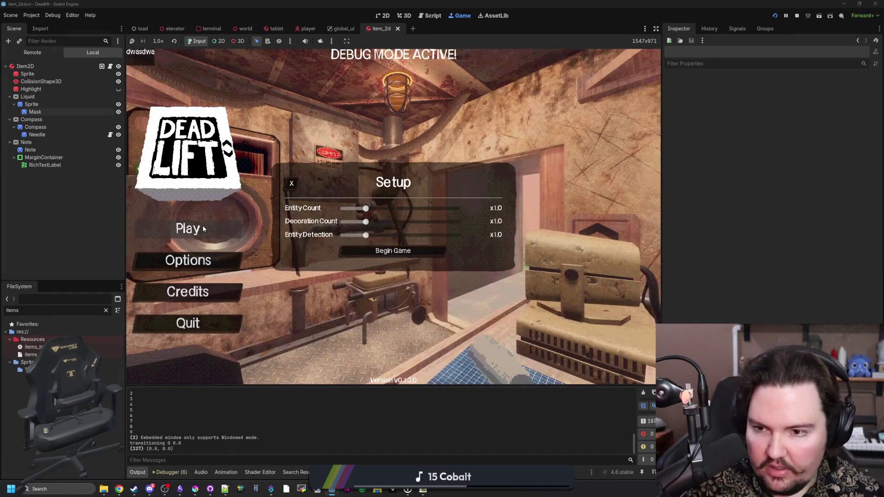
click(435, 248)
text(w)
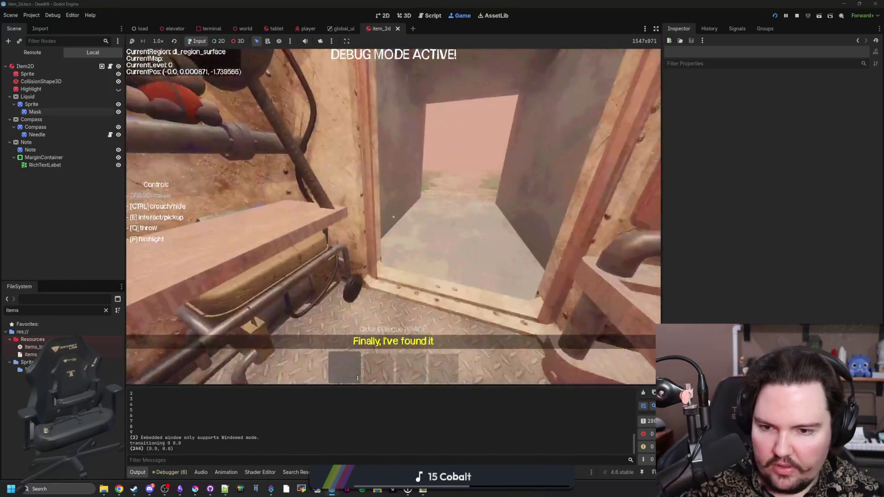
text(/give camera)
key(Return)
key(w)
key(w)
key(e)
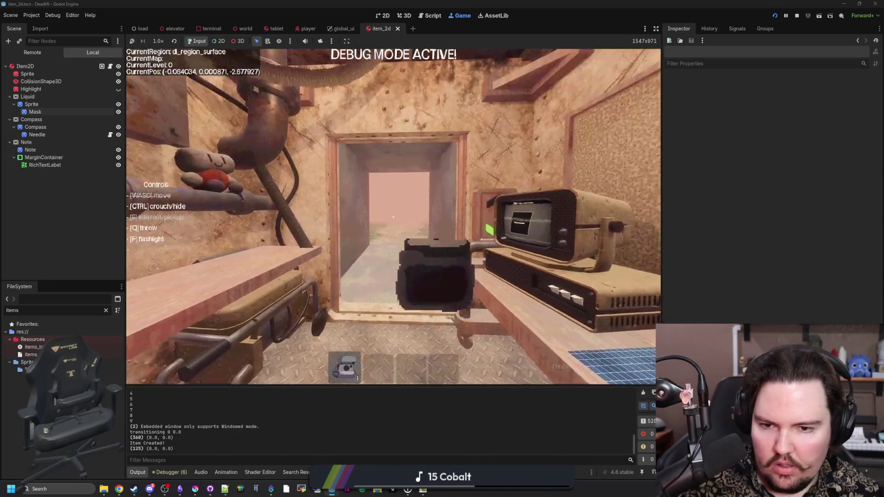
key(w)
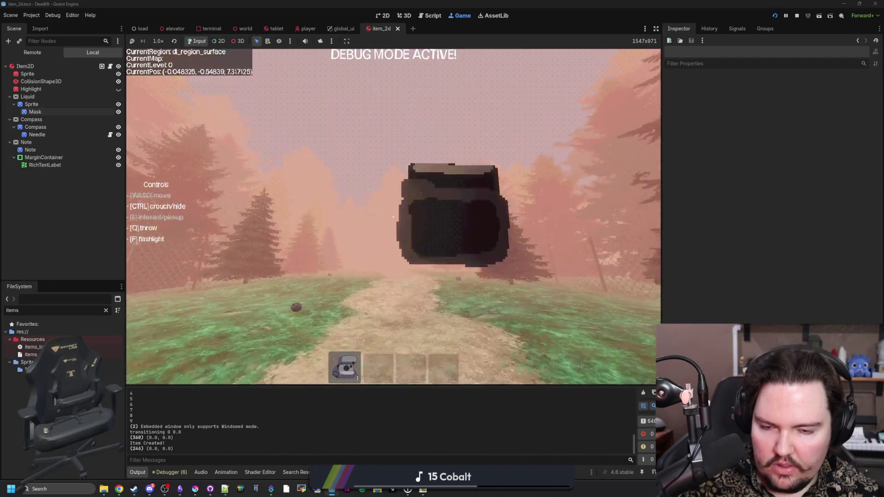
Step: Throw, drop and regrab the camera around the desk and mat, then head out the doorway
key(q)
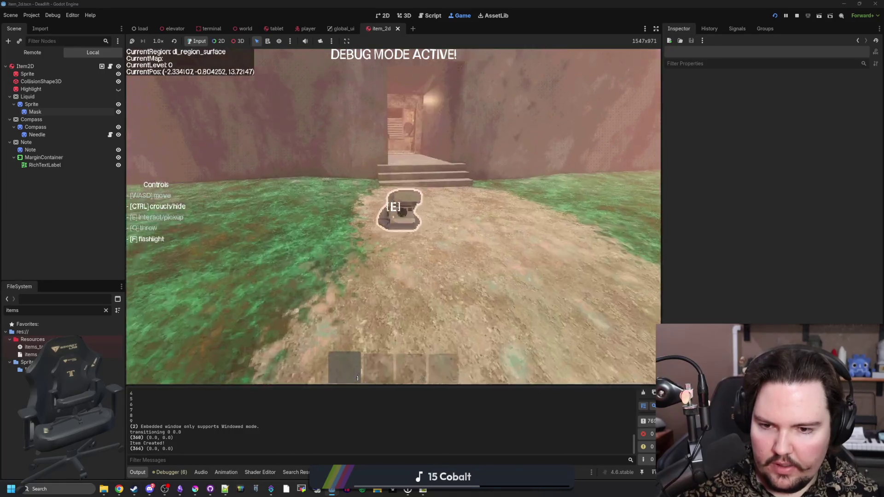
key(w)
key(e)
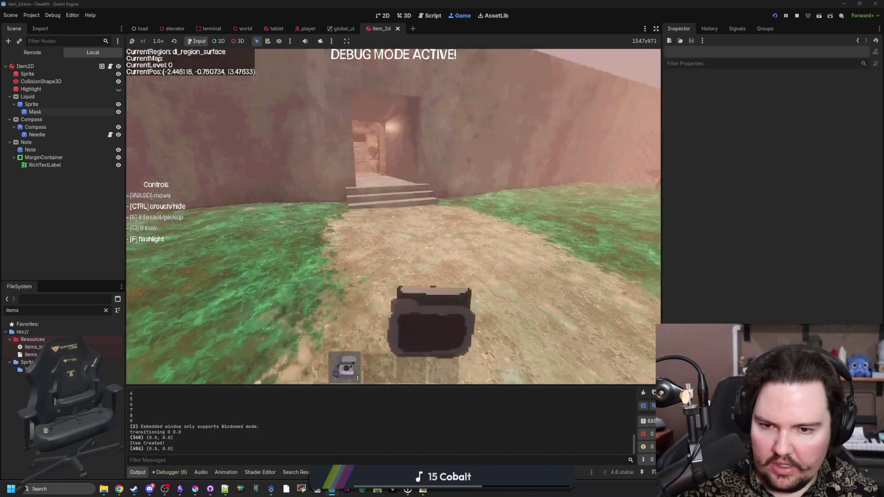
key(w)
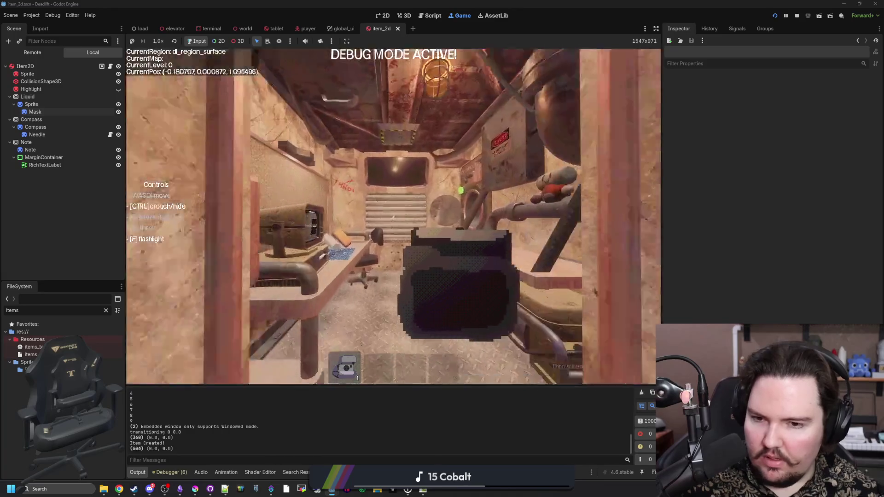
key(d)
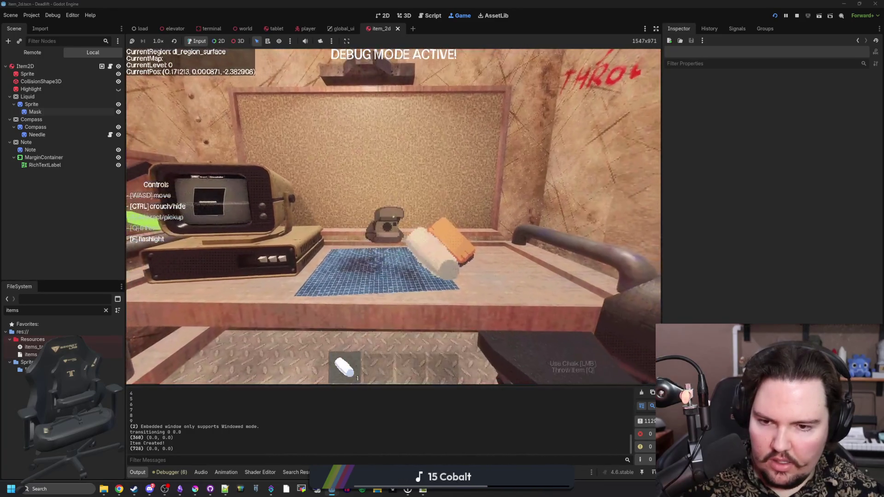
key(q)
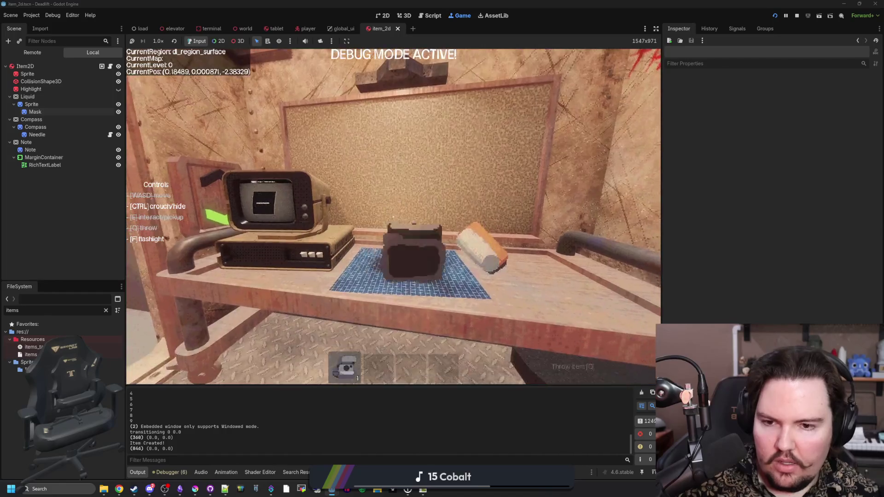
key(s)
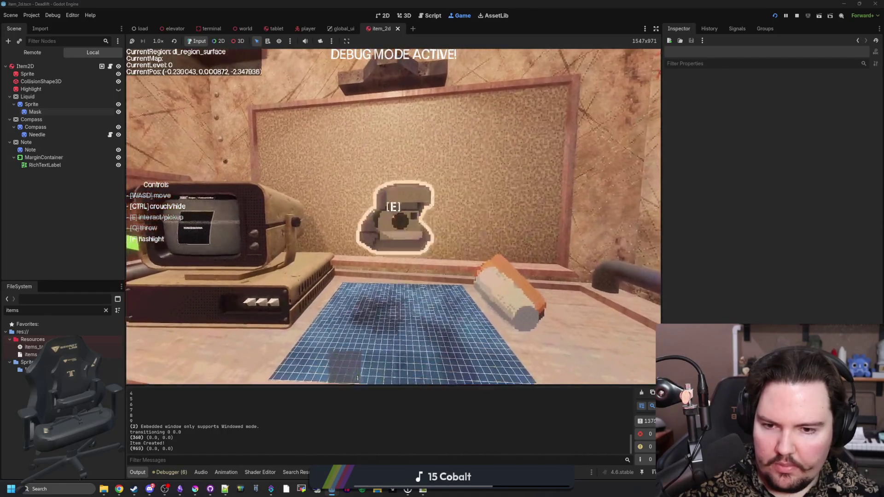
key(w)
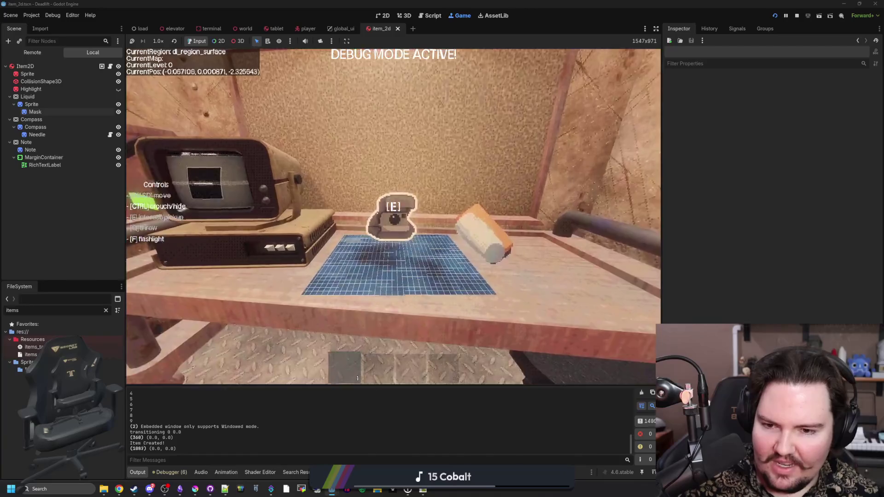
key(e)
key(q)
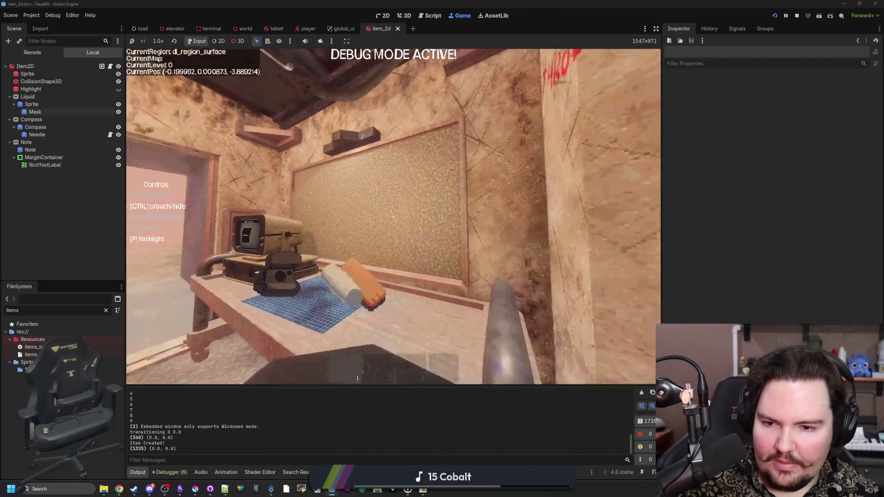
key(q)
key(w)
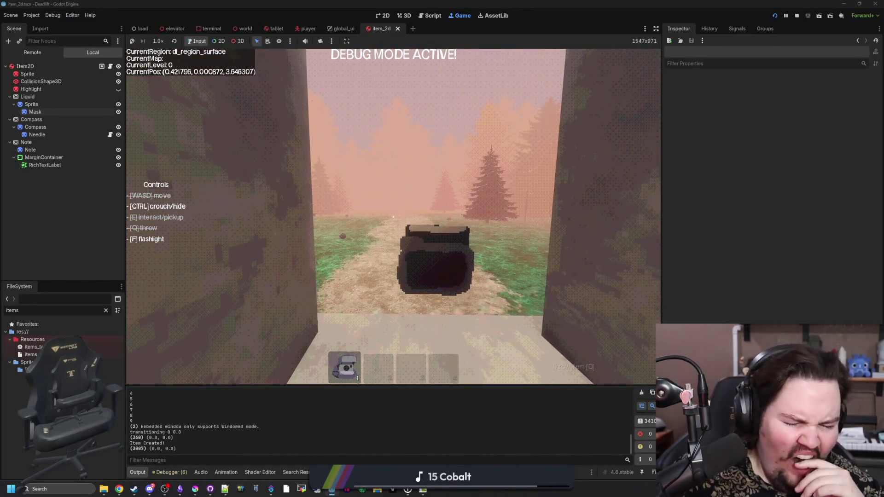
Step: Walk back to the desk, pick up the chalk and camera, then drop and regrab the camera
key(w)
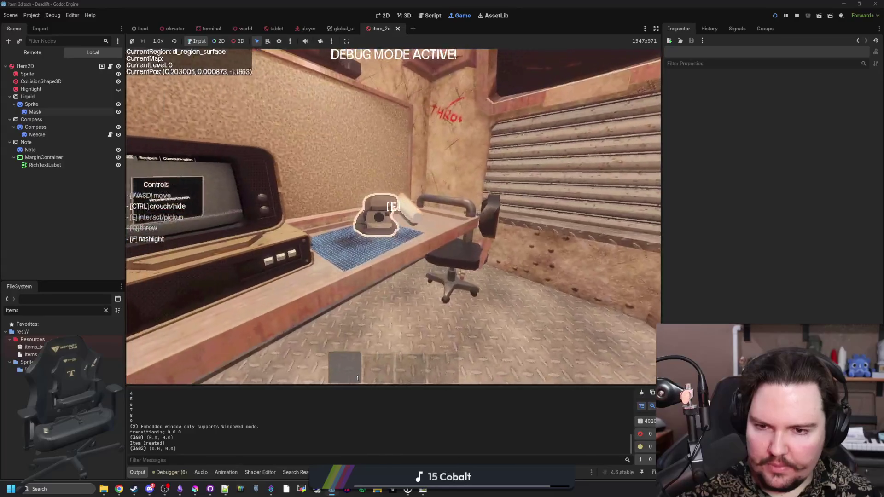
key(e)
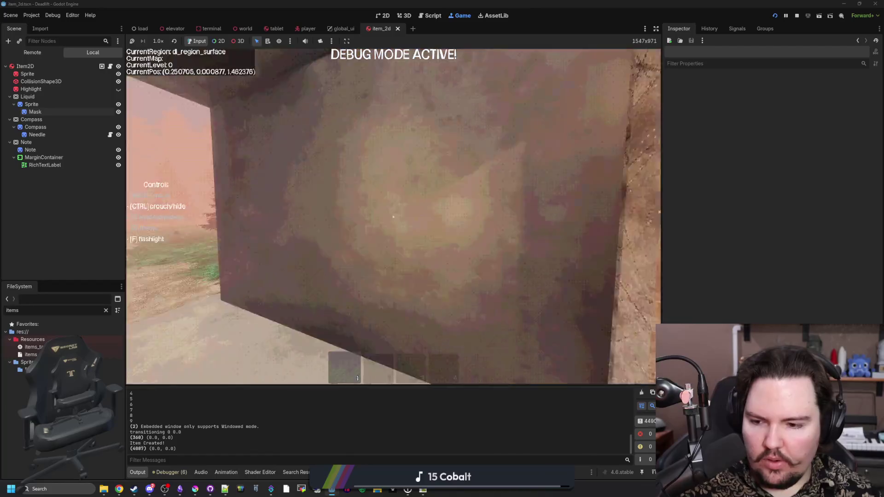
key(e)
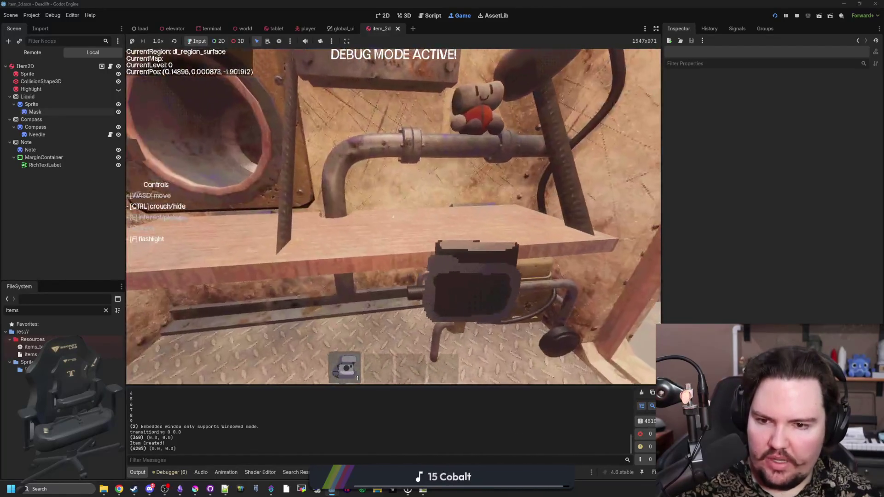
key(q)
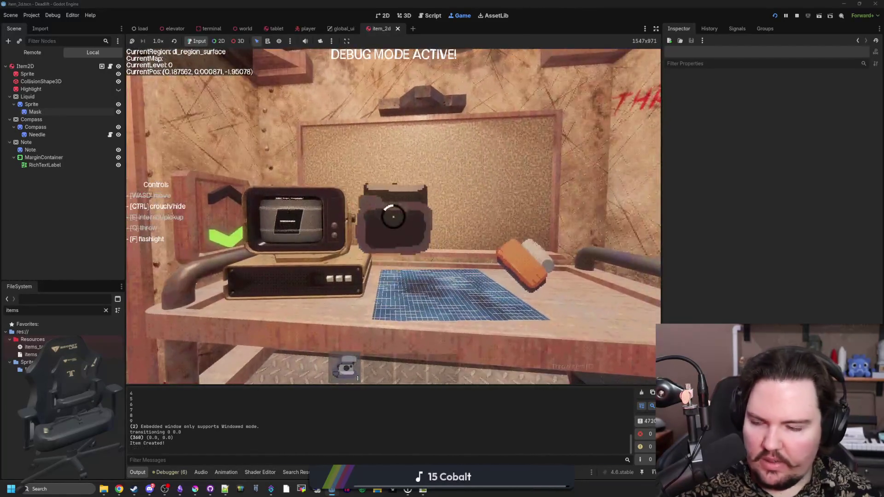
key(a)
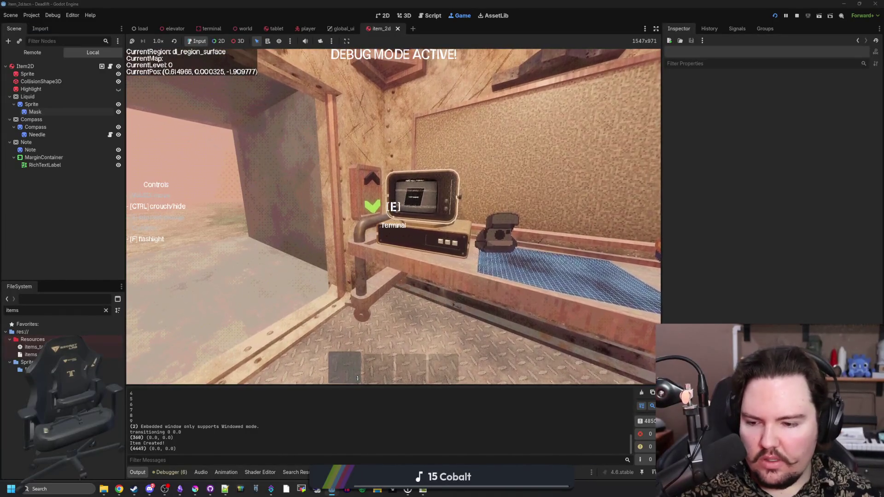
key(d)
key(e)
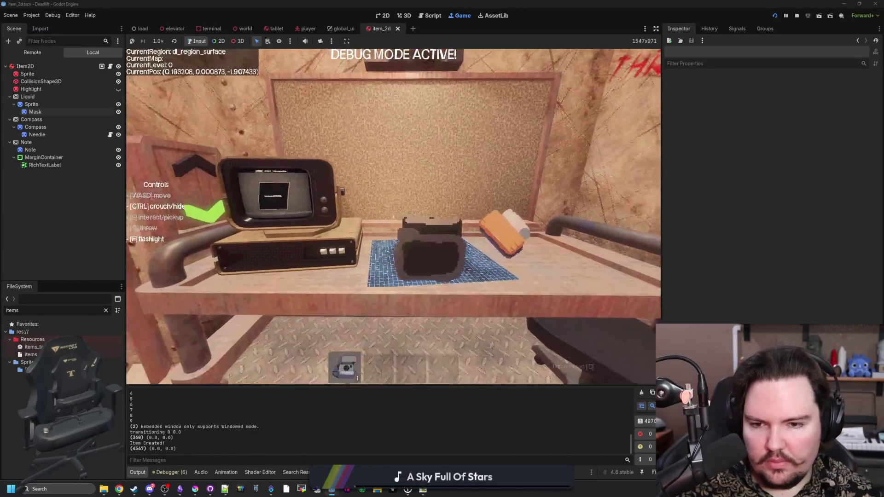
Step: Drop and pick up the camera once more, then pause and stop the game
key(q)
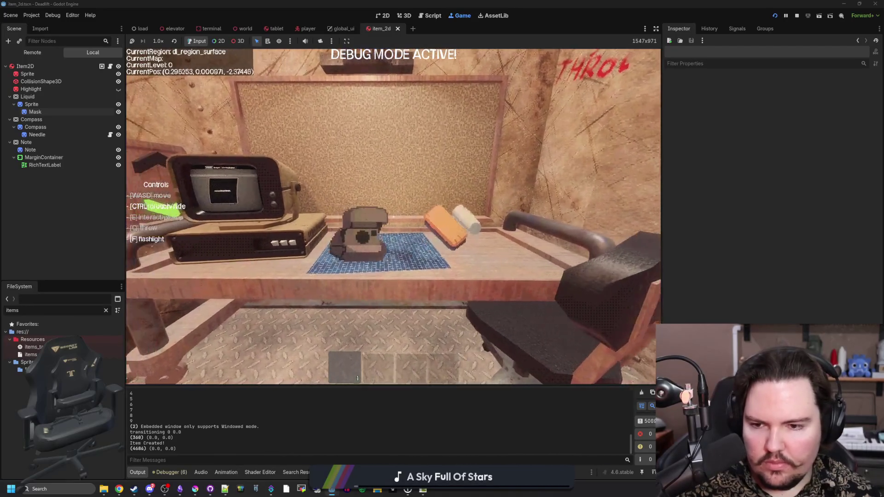
key(a)
key(e)
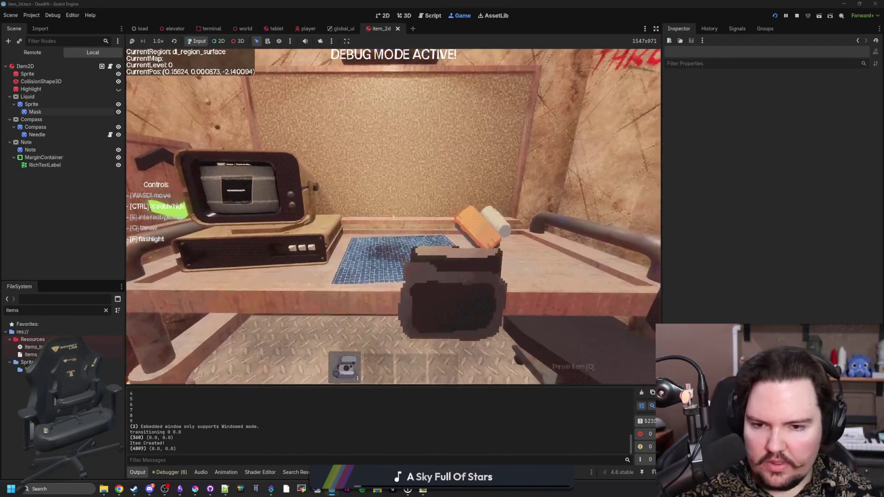
key(q)
key(Escape)
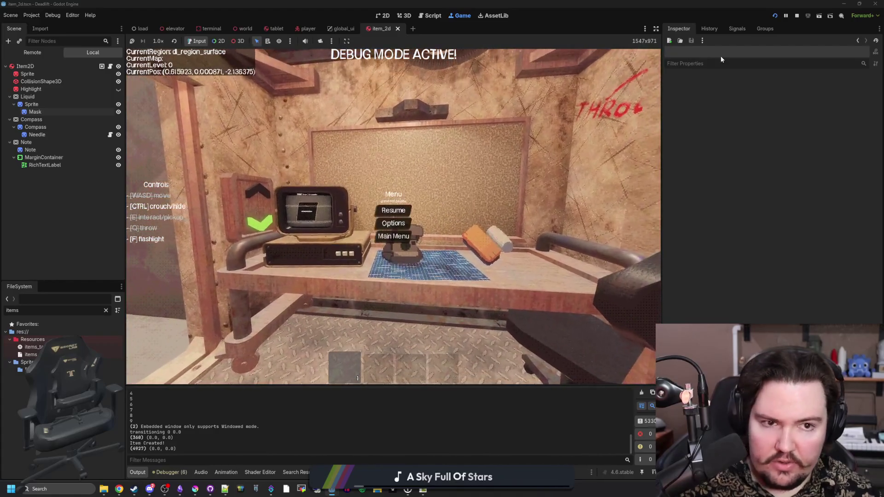
click(799, 16)
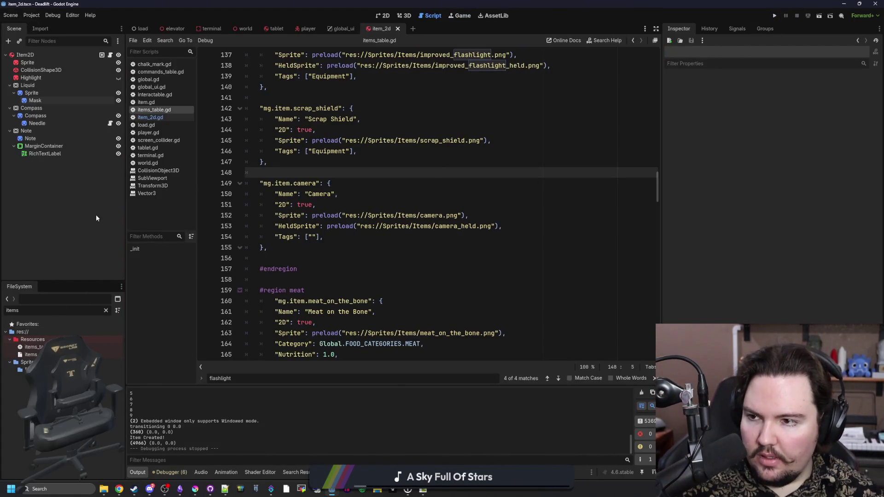
Step: Copy the Liquid node, paste it as a sibling, and rename the copy Camera
click(44, 93)
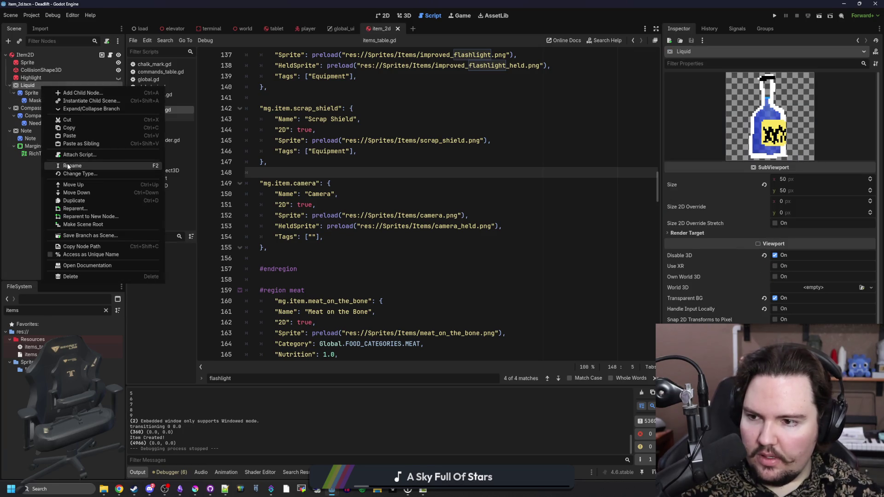
right_click(59, 192)
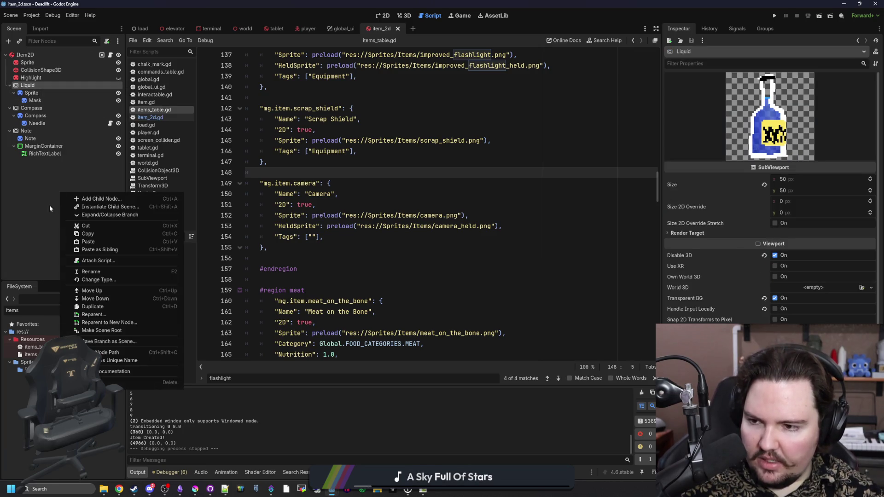
click(50, 205)
right_click(65, 173)
click(109, 230)
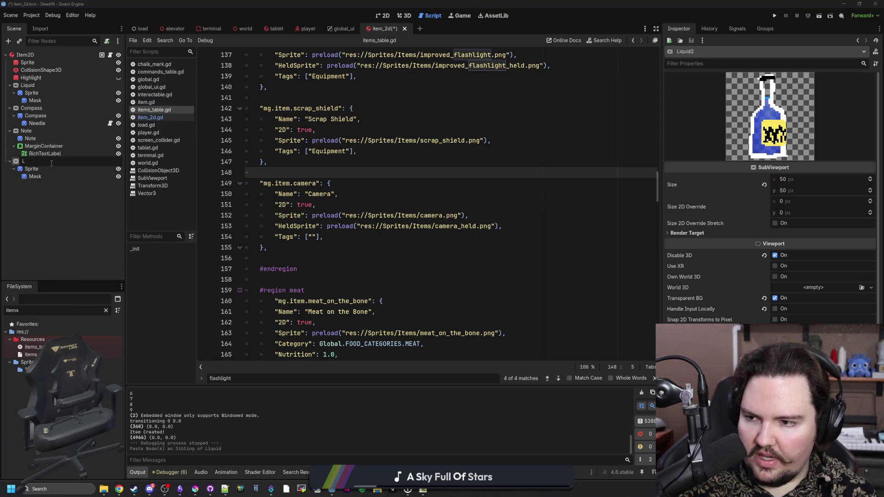
text(Camera)
key(Return)
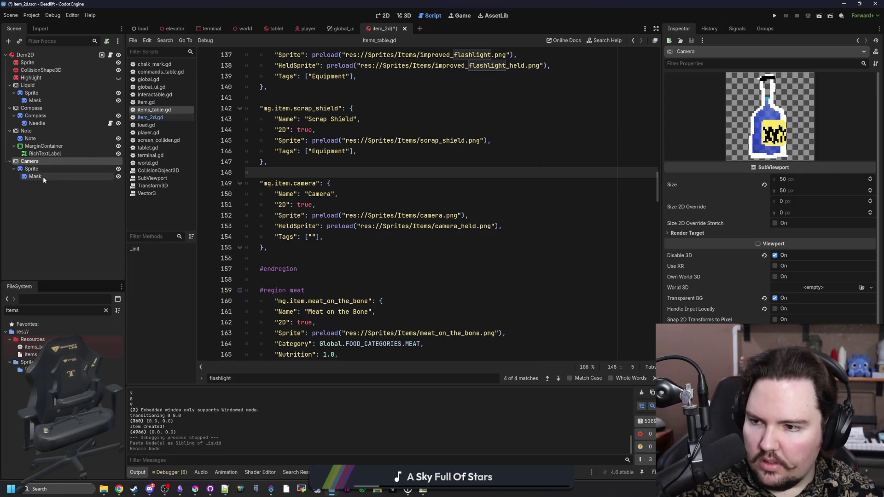
Step: Delete the Mask node under the Camera's Sprite and select that Sprite
double_click(43, 175)
key(Escape)
key(Delete)
click(423, 255)
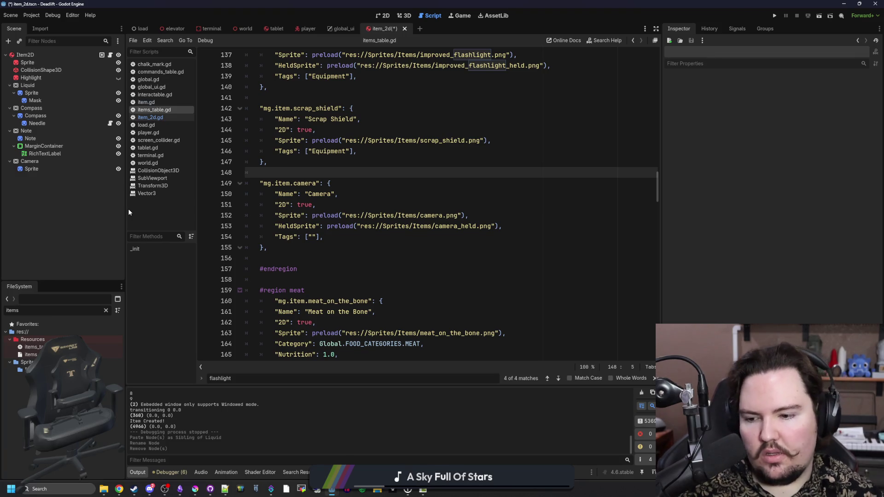
click(42, 169)
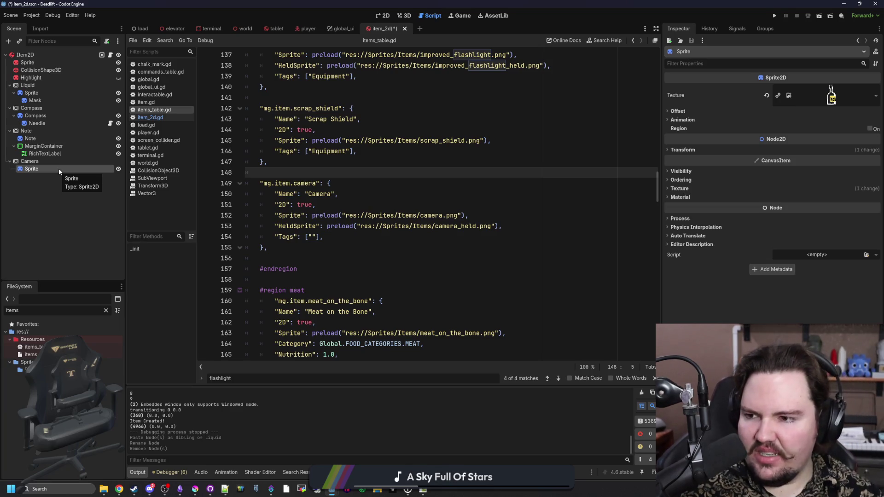
click(404, 18)
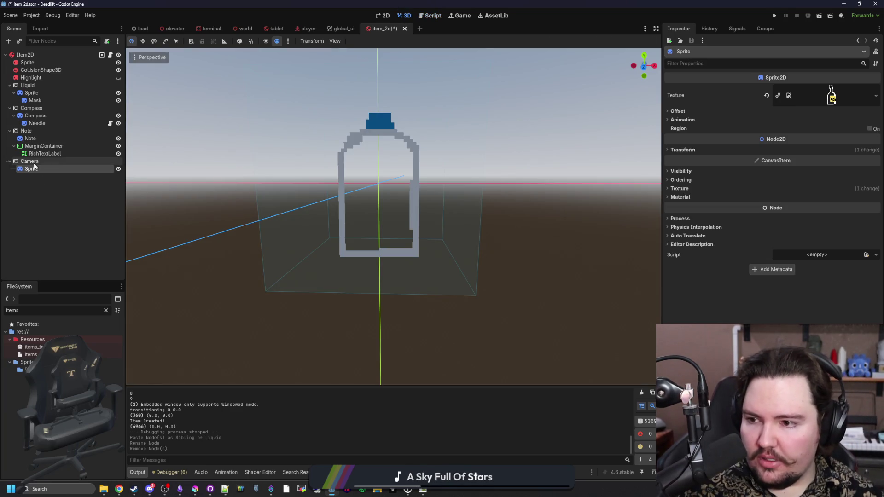
Step: Add a Camera3D child under the Camera node and move the Sprite beneath Camera
click(33, 162)
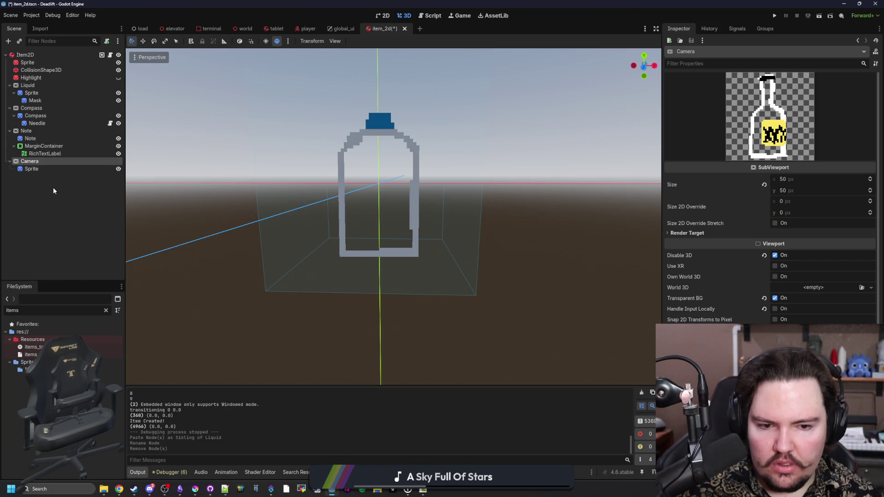
right_click(43, 161)
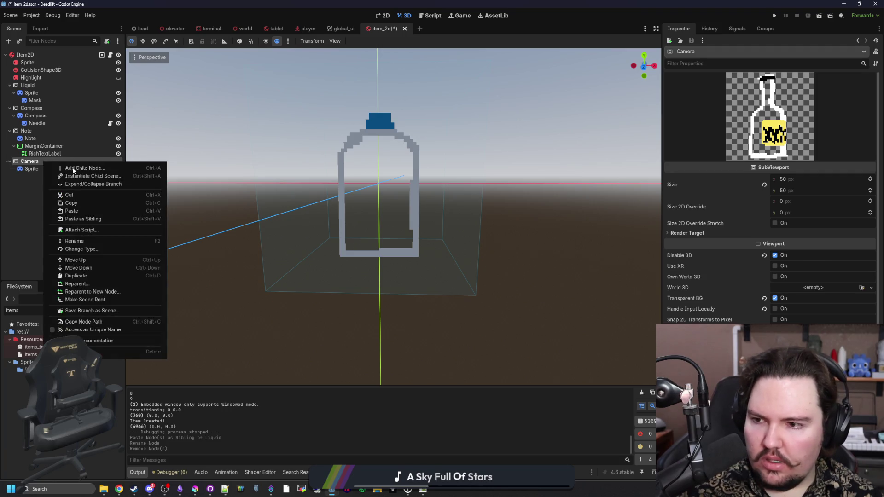
click(73, 167)
text(camera)
key(Return)
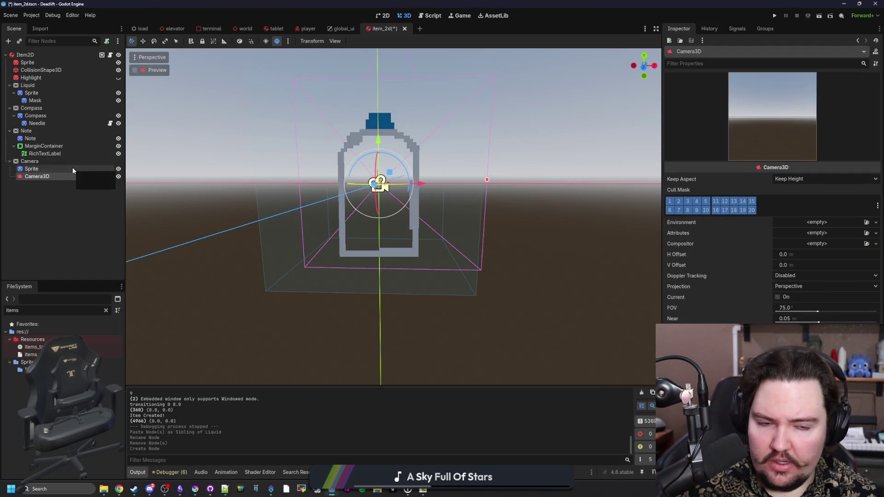
drag(32, 169, 41, 178)
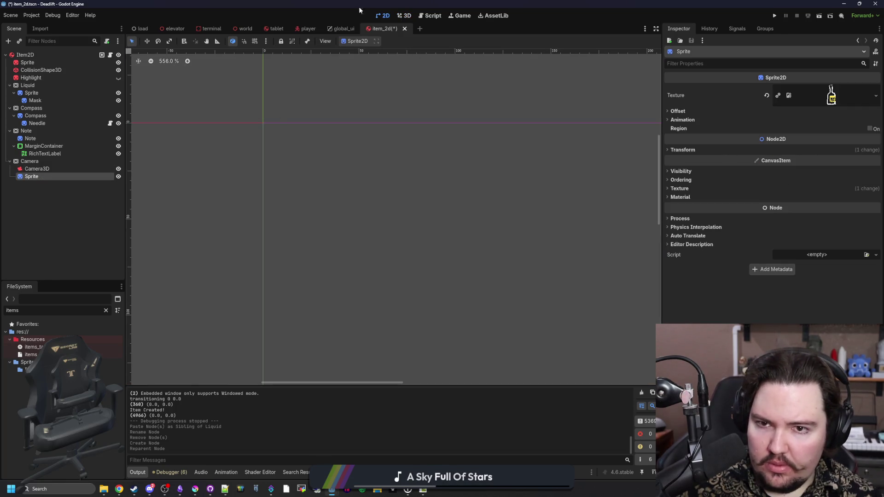
Step: Nudge the Camera3D back along its Z axis, save the item scene, and open item_2d.gd
click(401, 16)
click(43, 162)
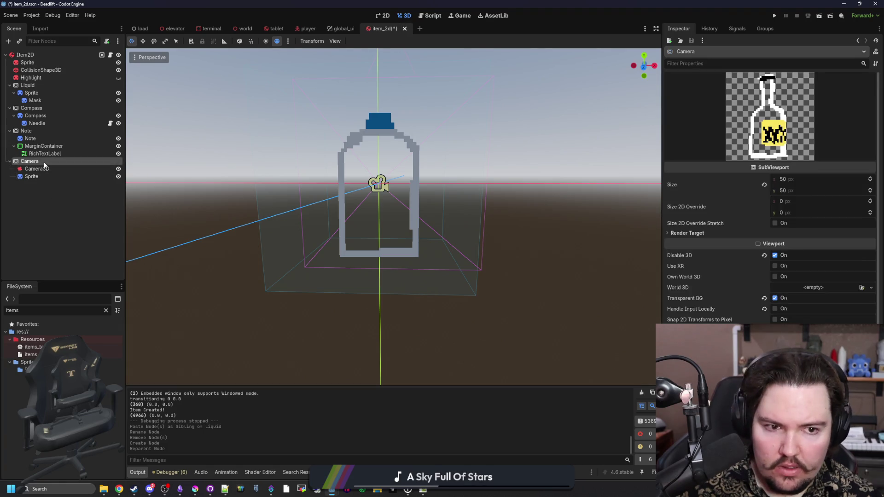
click(46, 169)
click(53, 161)
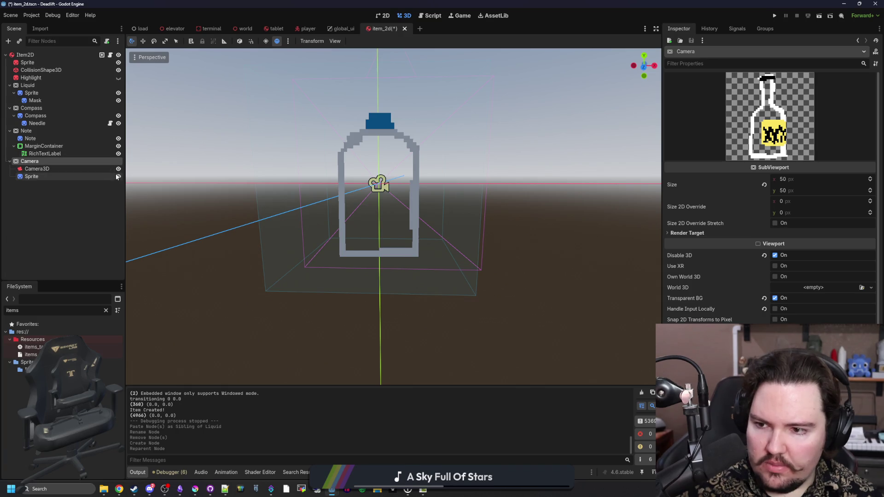
click(116, 176)
click(117, 176)
click(66, 168)
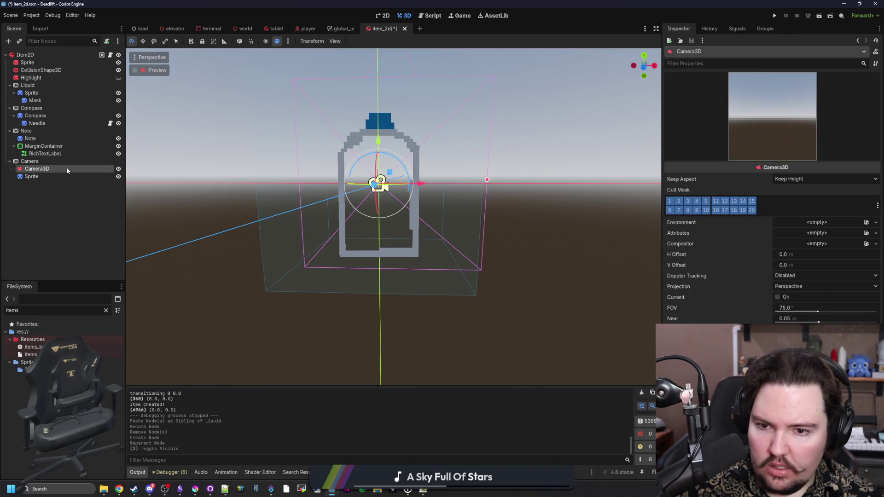
key(f)
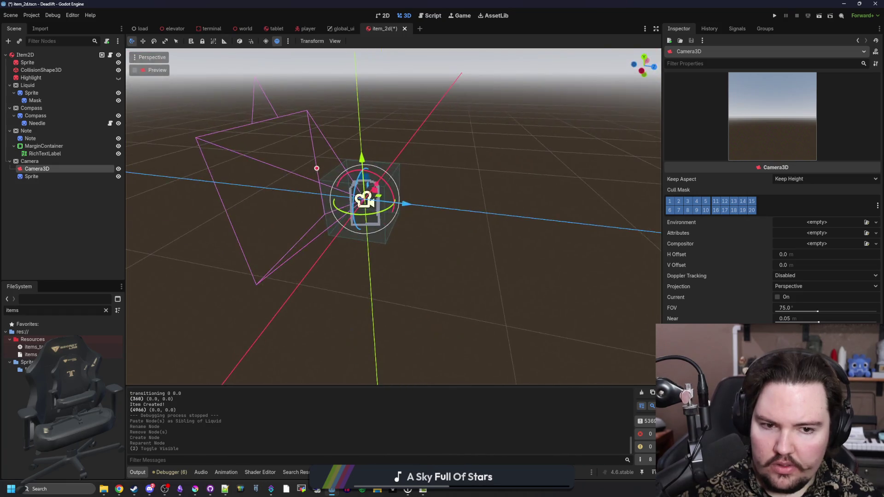
drag(468, 241, 398, 236)
key(ctrl+s)
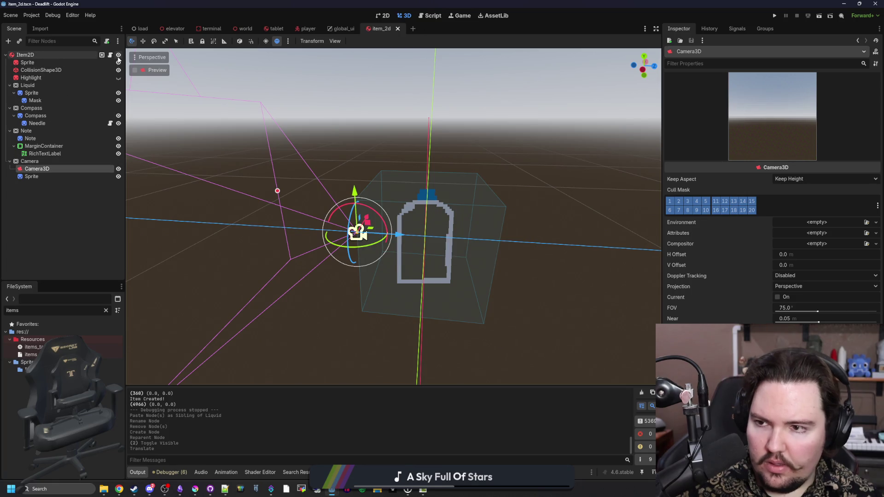
click(110, 55)
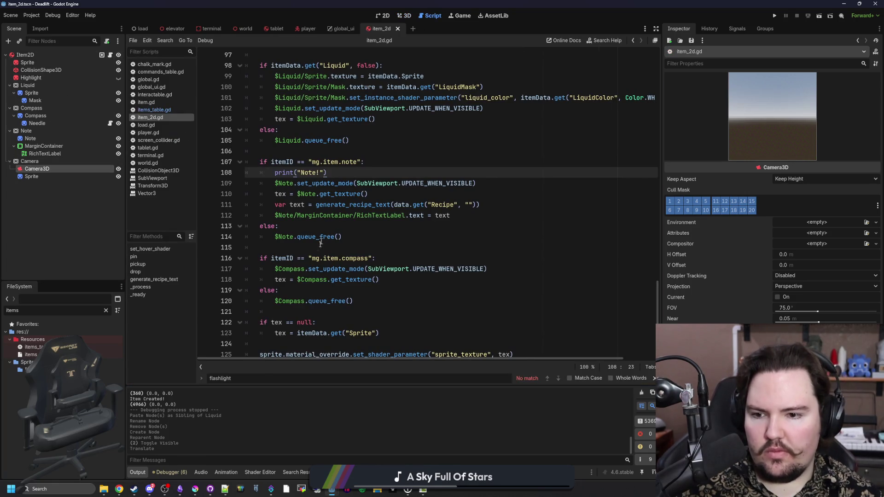
Step: Duplicate the Liquid condition line and rewrite it as an ID == "mg.item.camera" check
scroll(332, 310, up, 3)
drag(383, 151, 261, 151)
key(ctrl+c)
key(Left)
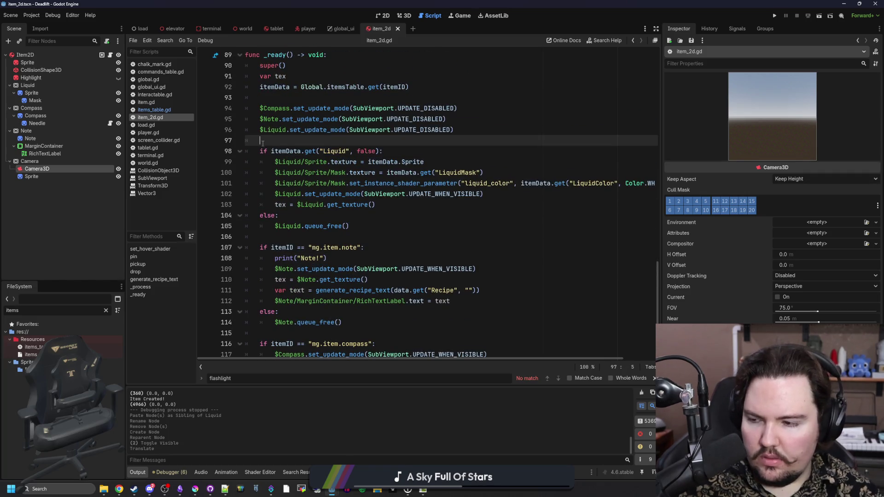
key(Return)
key(Return)
key(Up)
key(Up)
key(ctrl+v)
key(BackSpace)
key(BackSpace)
key(BackSpace)
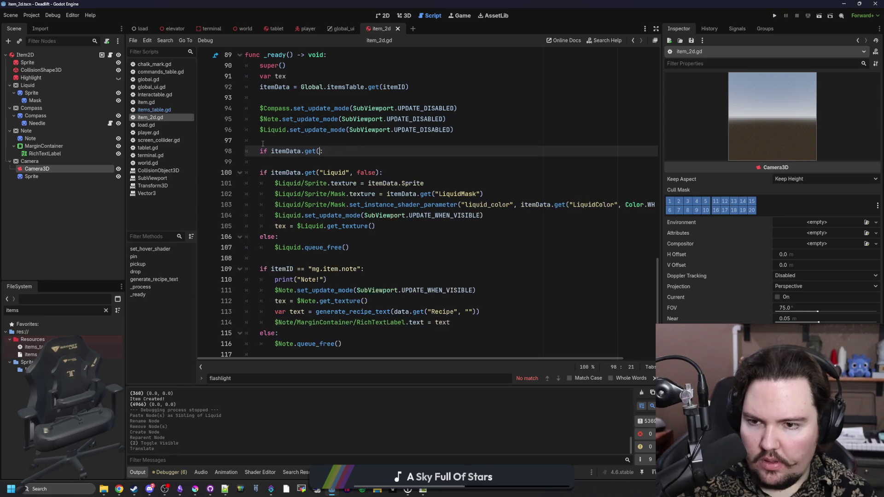
text(ID == ")
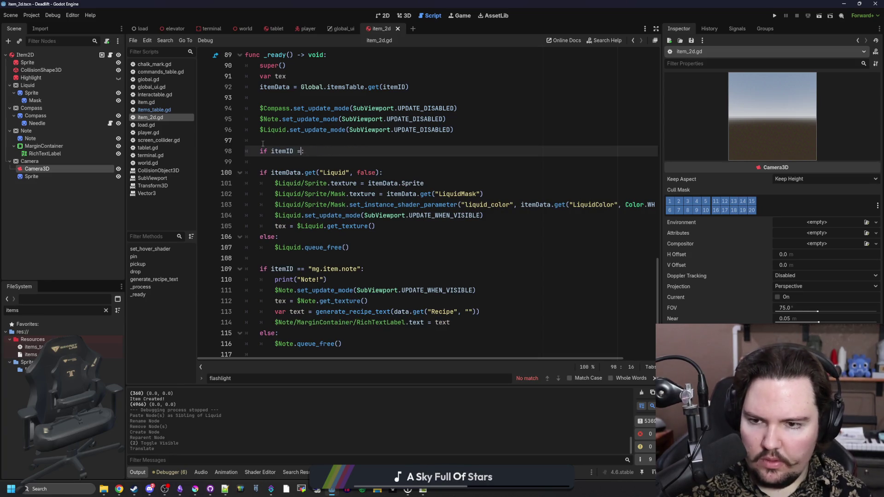
text(mg.ite)
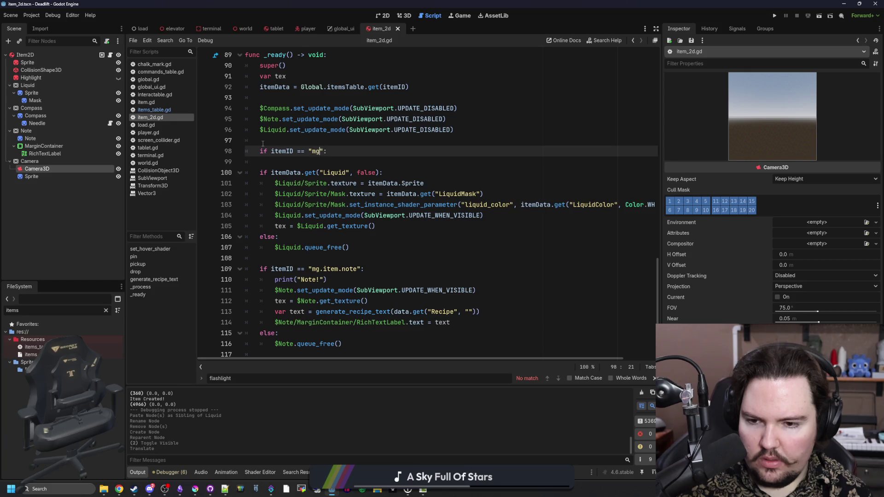
text(m.camera)
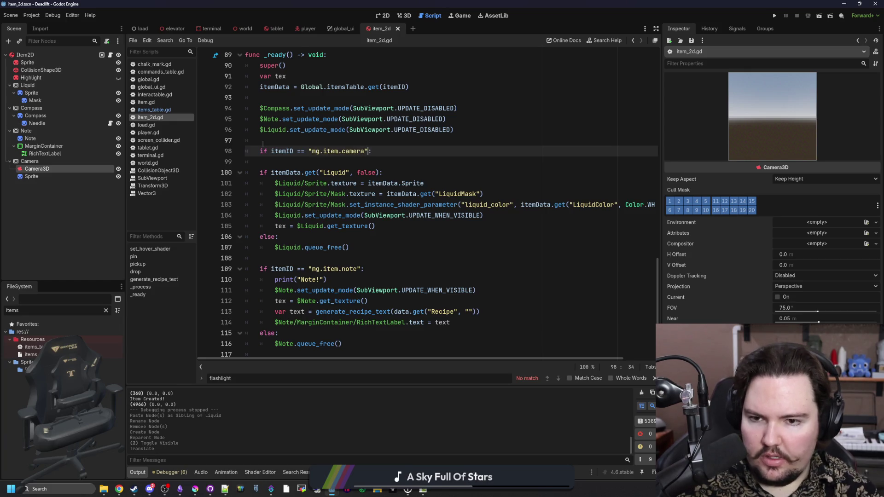
key(End)
key(Return)
Step: Bring the Note block's body lines in under the new camera condition
drag(442, 194, 275, 194)
click(302, 193)
scroll(335, 293, down, 1)
drag(456, 296, 223, 259)
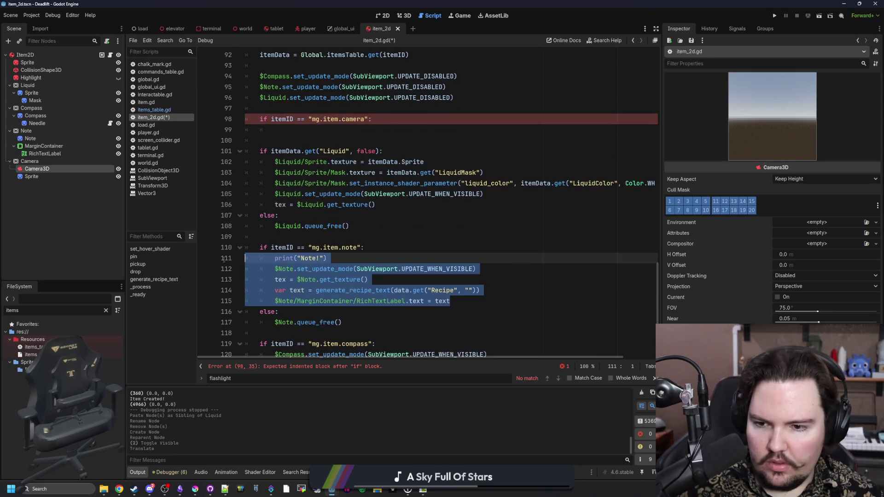
key(ctrl+z)
key(ctrl+z)
key(ctrl+z)
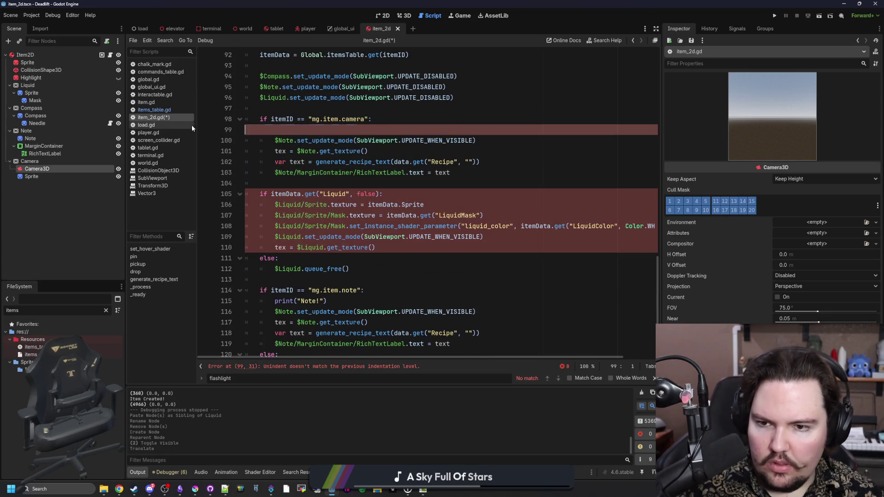
Step: Change $Note to $Camera in the pasted texture and update mode lines
click(389, 150)
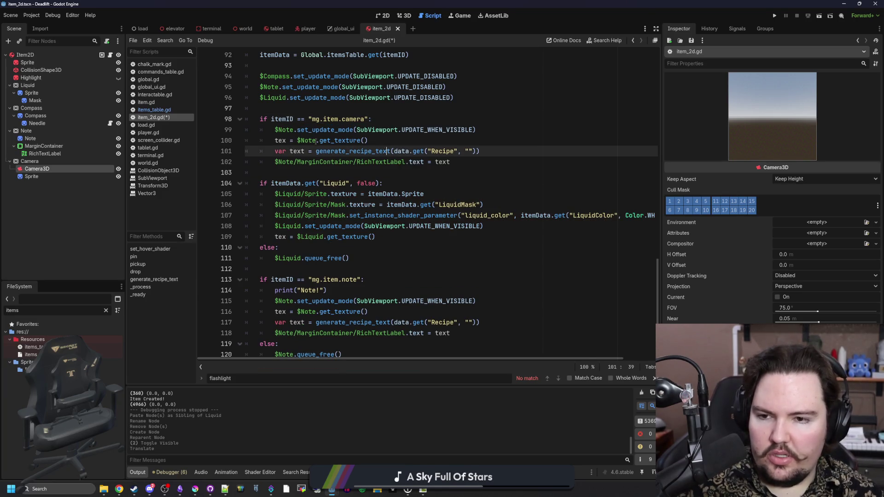
double_click(312, 141)
text(Cameraa)
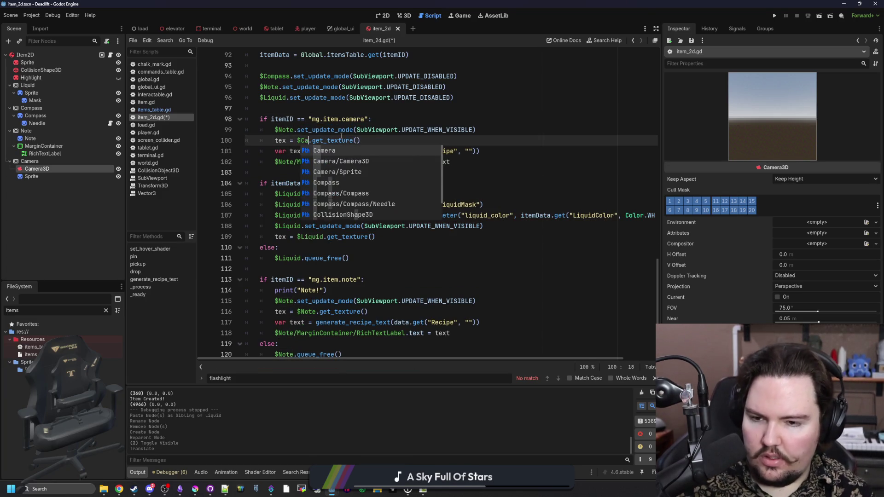
key(BackSpace)
double_click(283, 130)
text(Camera)
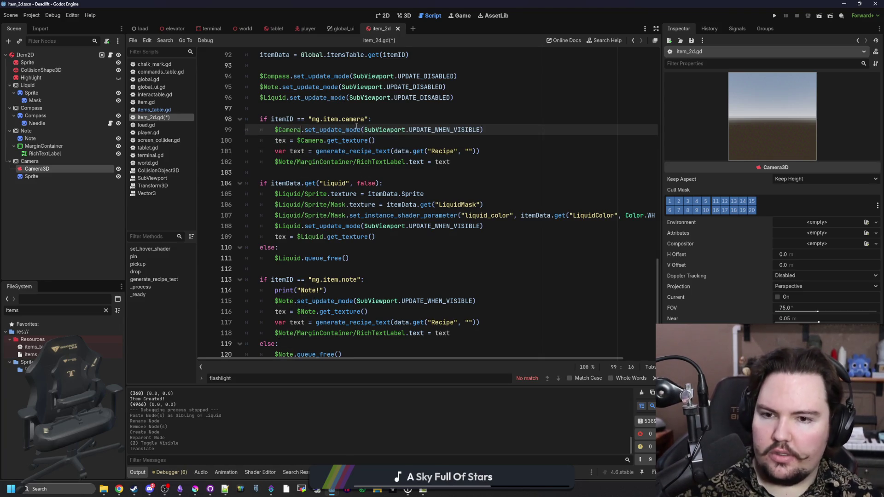
Step: Delete the RichTextLabel and recipe text lines from the camera branch and save the script
triple_click(445, 162)
key(BackSpace)
key(BackSpace)
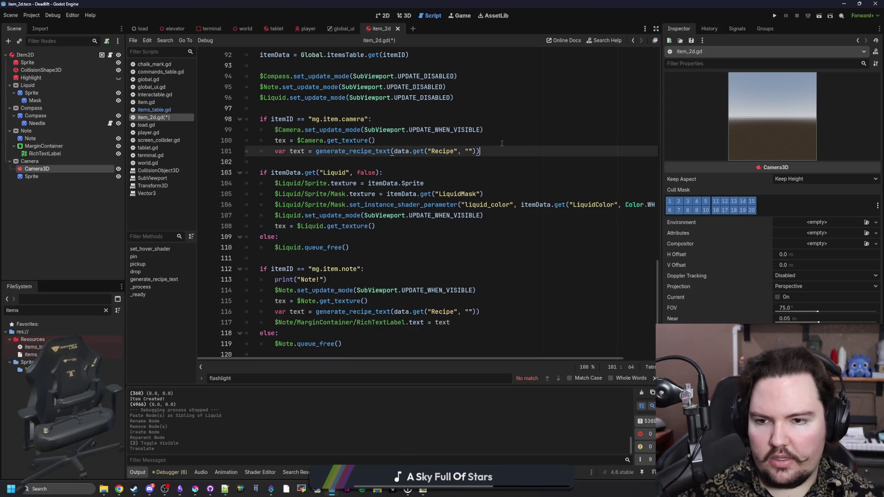
triple_click(516, 147)
key(BackSpace)
key(BackSpace)
click(410, 121)
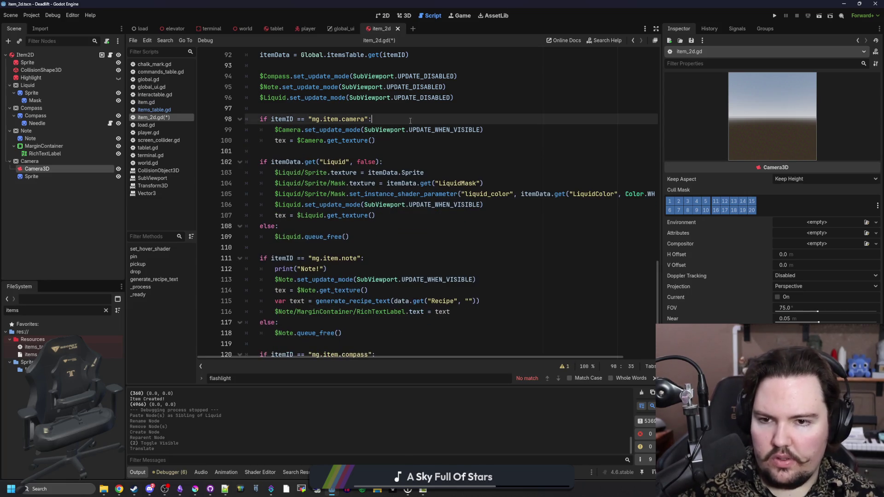
key(ctrl+s)
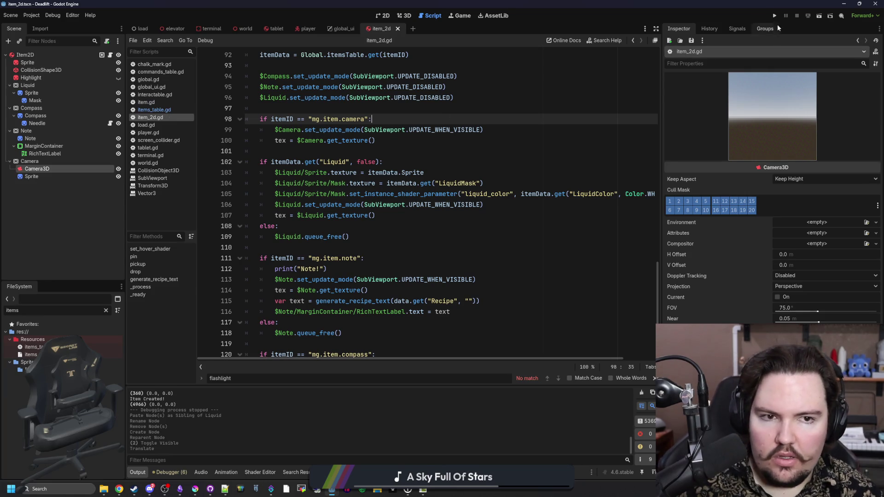
click(775, 16)
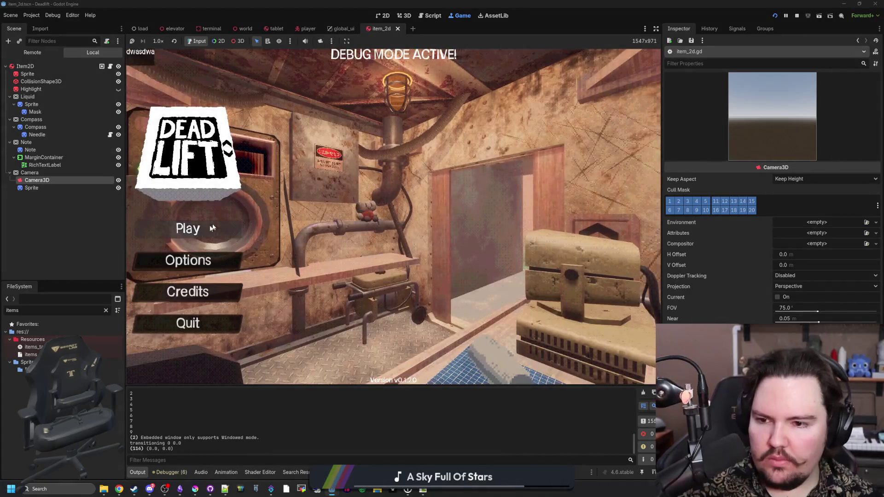
Step: Start the level and spawn the camera item with the console command 'spawn whiskey'
click(188, 229)
click(392, 256)
key(w)
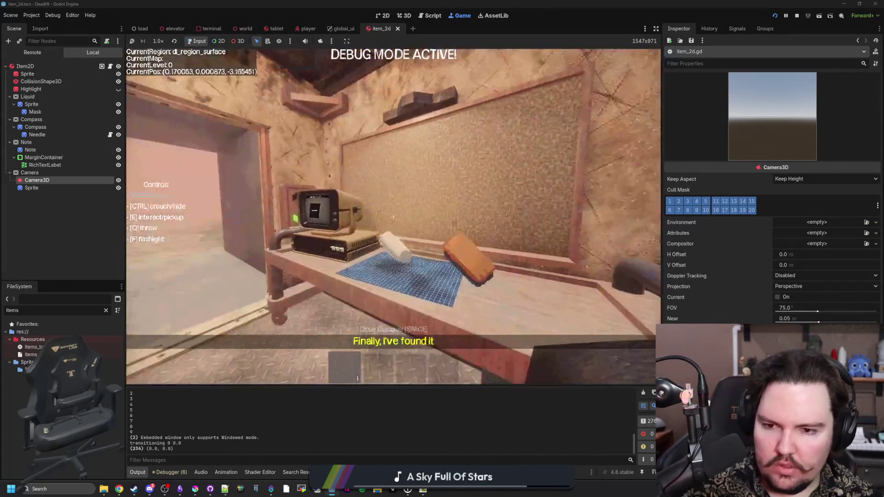
key(grave)
text(spawn whiskey)
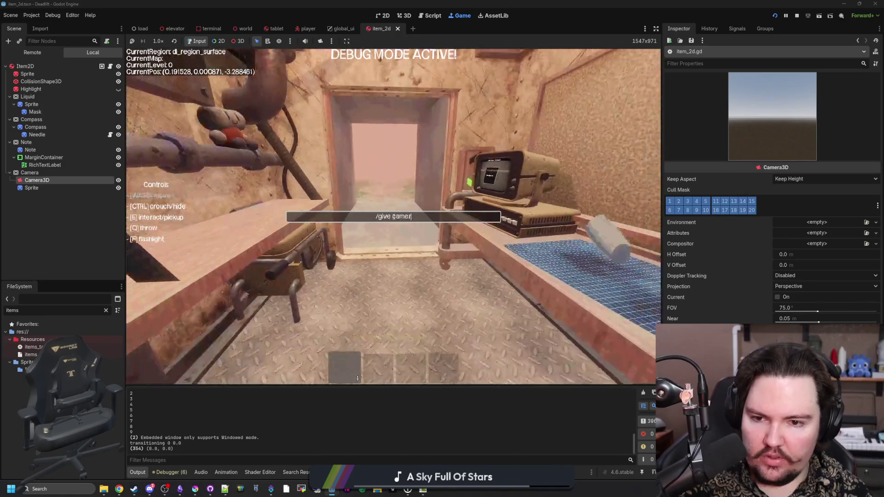
key(Return)
Step: Pick up the camera item, carry it out the doorway, and briefly check the script
key(e)
key(q)
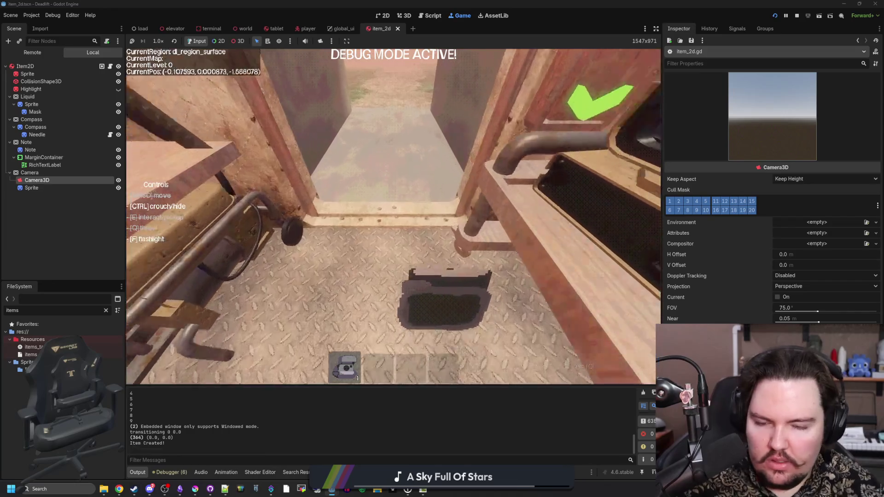
key(e)
key(w)
key(w)
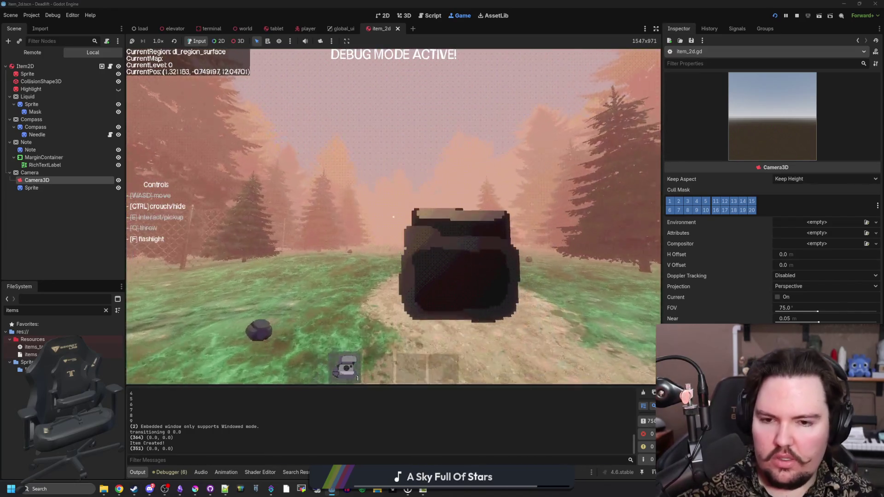
key(Escape)
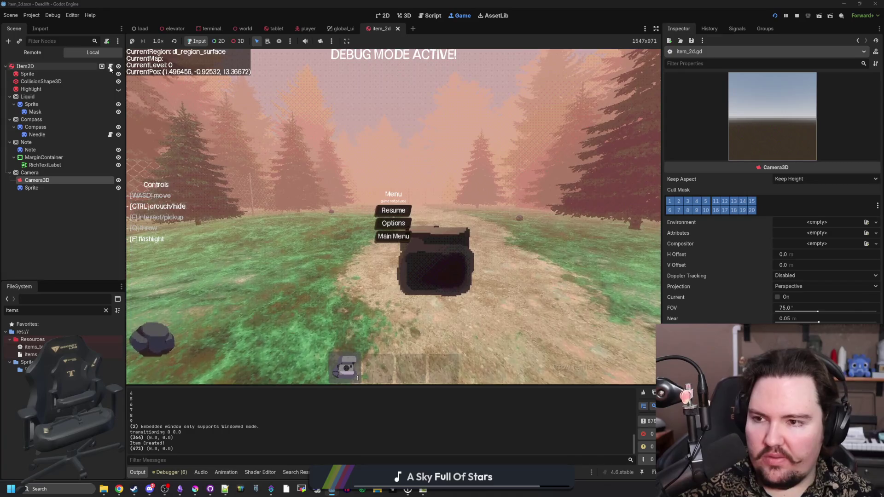
click(110, 67)
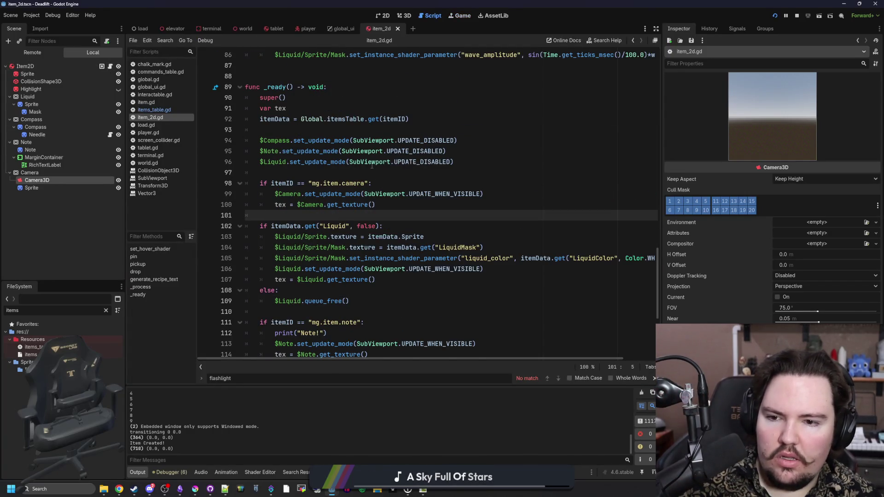
click(458, 16)
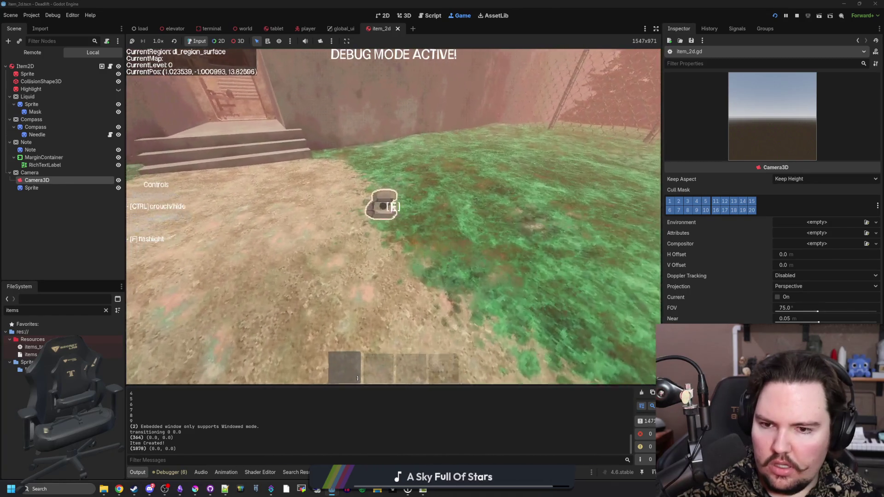
Step: Repeatedly pick up and drop the camera item in the corridor, forest path and building
key(e)
key(w)
key(q)
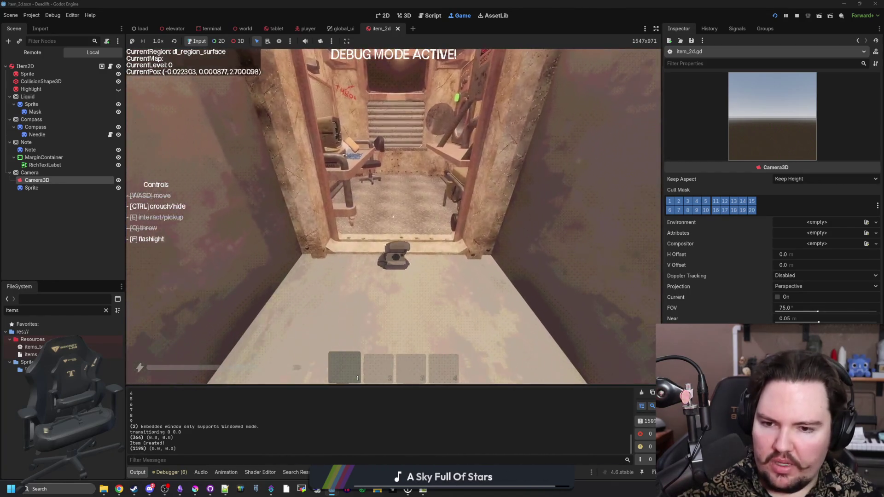
key(w)
key(e)
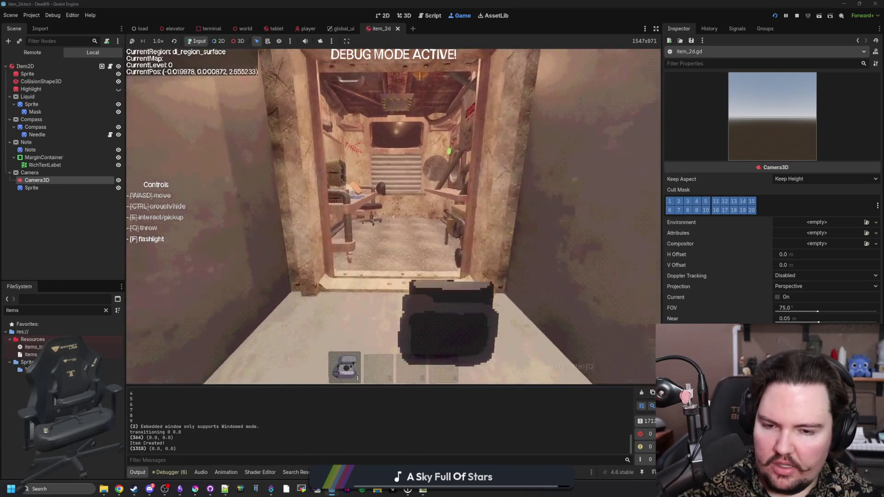
key(w)
key(q)
key(w)
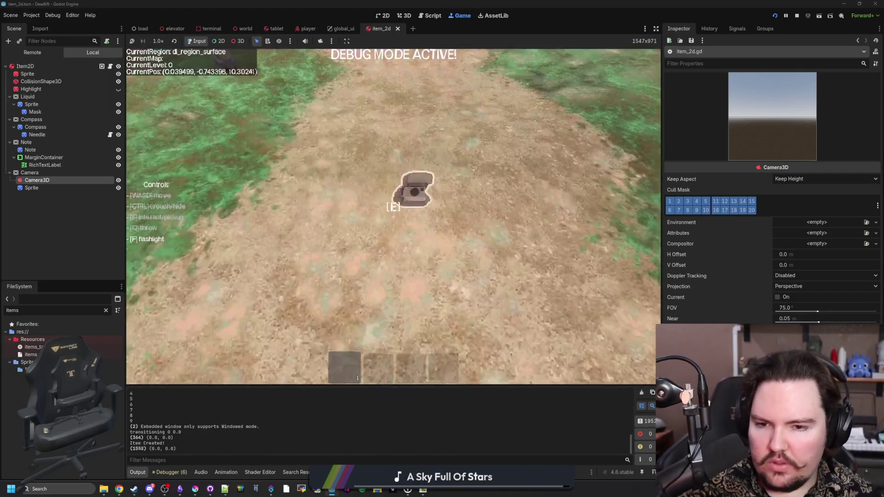
key(e)
key(w)
key(q)
key(Escape)
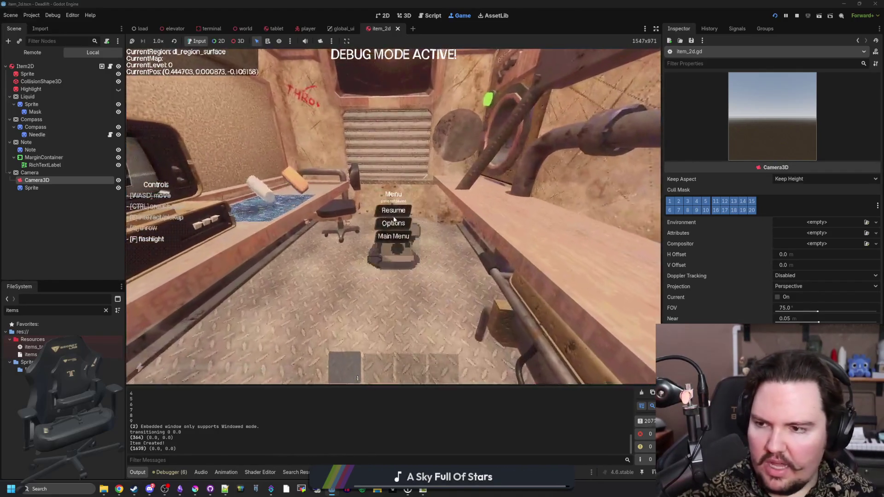
key(ctrl+F3)
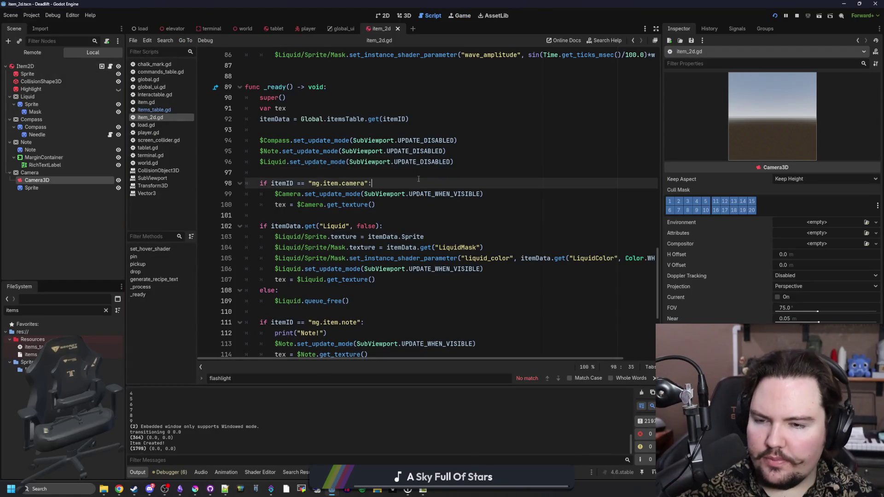
Step: Locate pickup()'s heldSprite null check and open an indented line inside it
scroll(418, 178, up, 12)
click(419, 182)
scroll(419, 179, up, 4)
click(326, 194)
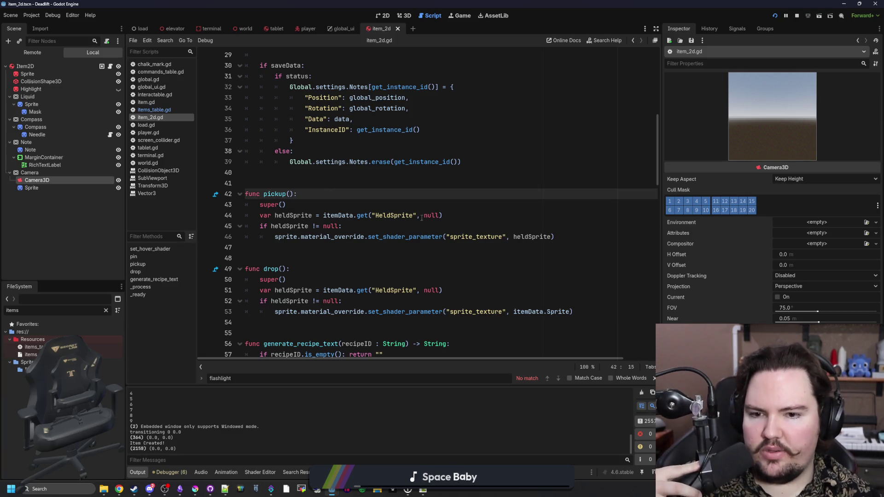
click(396, 215)
click(397, 224)
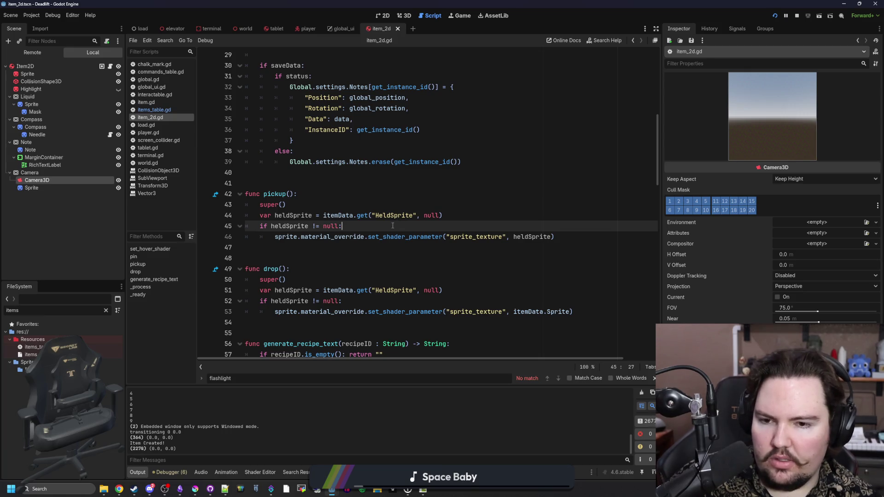
click(445, 206)
click(400, 223)
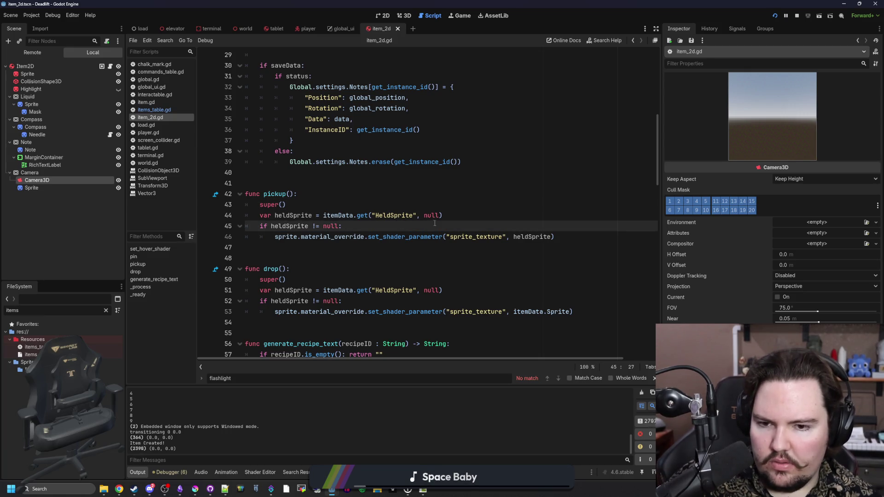
key(Return)
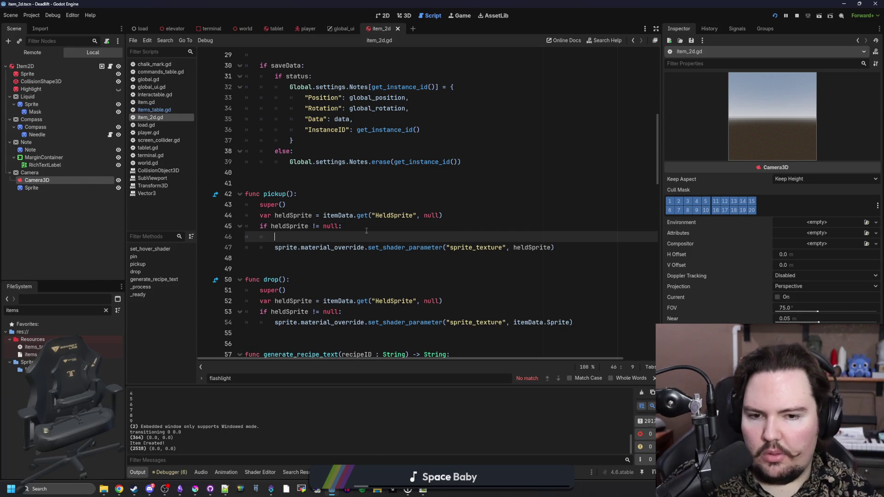
text(if h)
key(BackSpace)
key(BackSpace)
key(BackSpace)
key(ctrl+z)
key(ctrl+y)
click(304, 203)
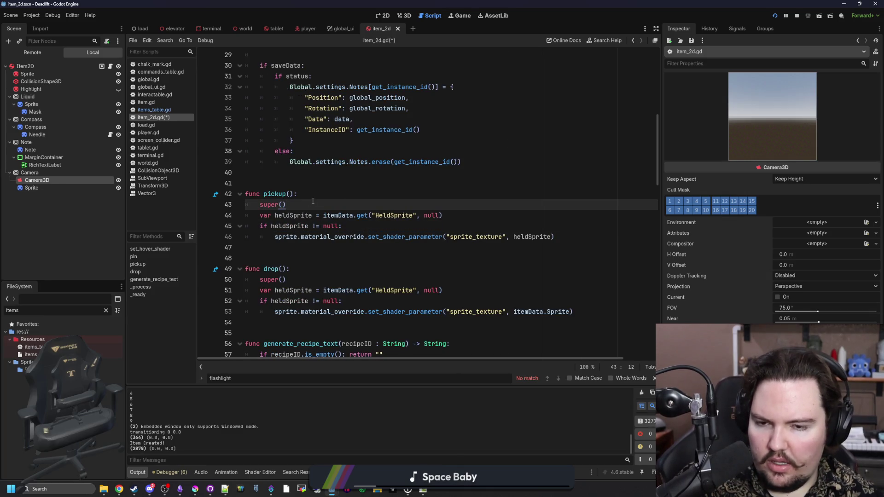
key(Return)
key(BackSpace)
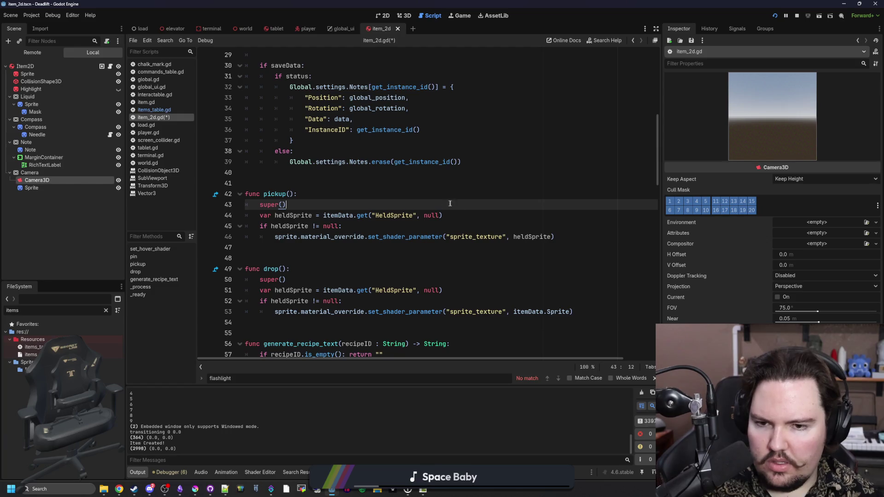
click(369, 225)
key(Return)
Step: Write an if itemID == "mg.item.camera": branch followed by an else: branch
text(if heldItem)
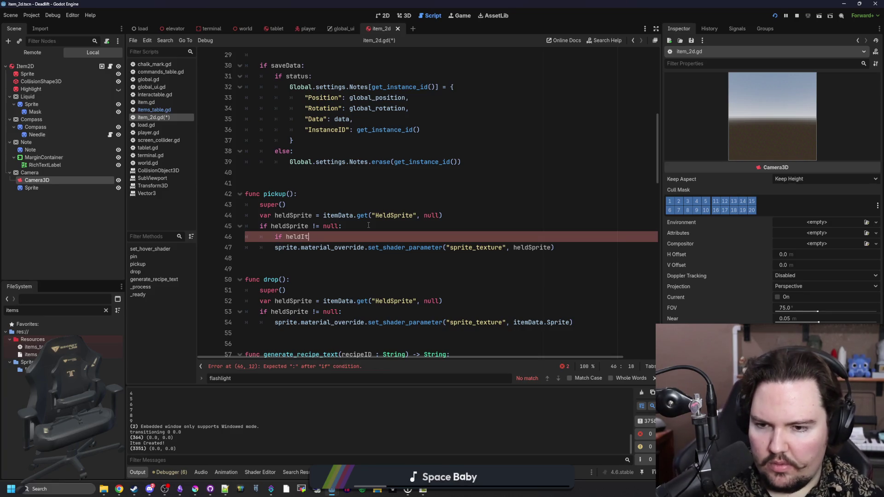
key(BackSpace)
key(BackSpace)
key(BackSpace)
text(ite)
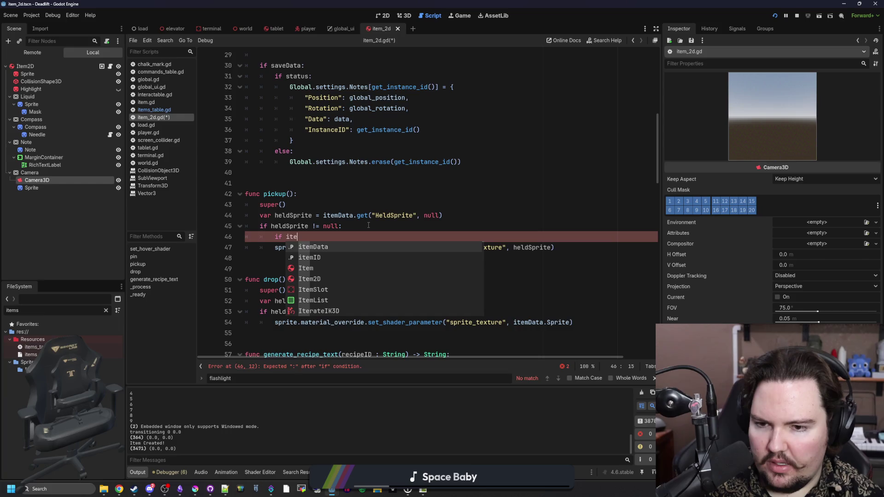
text(mID +=)
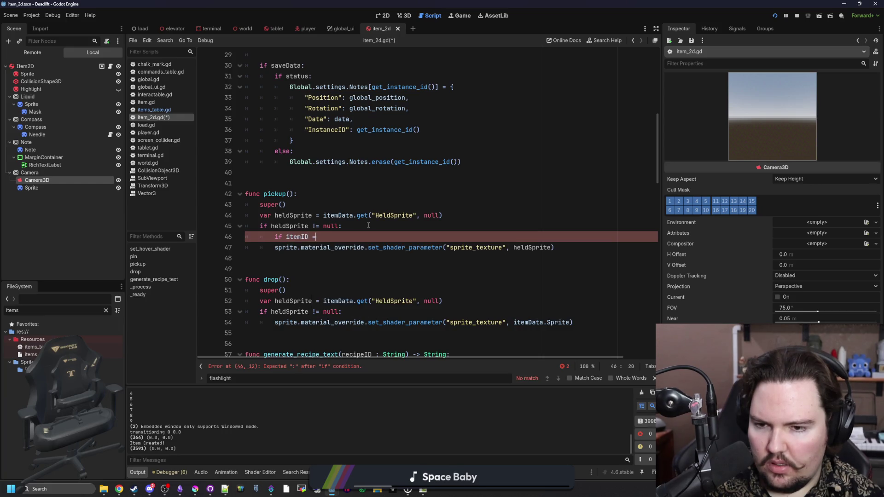
text(mg.item.camera)
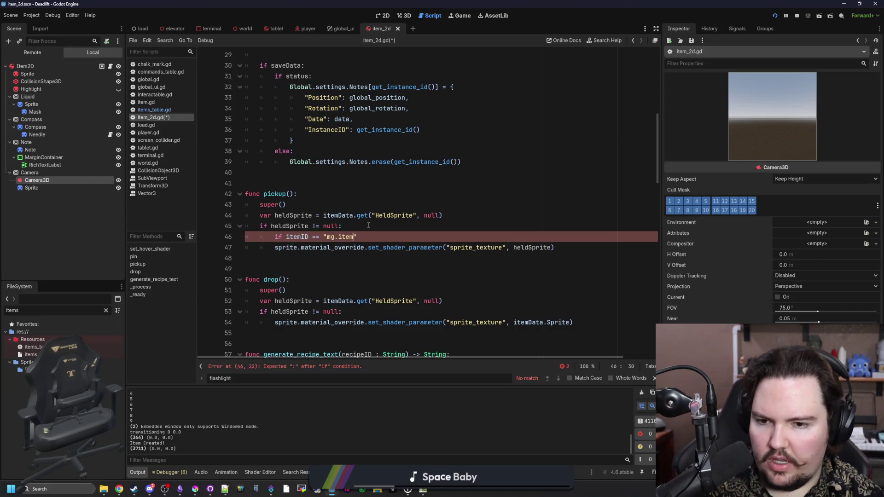
key(End)
text(:)
key(Return)
key(Return)
key(BackSpace)
text(else:)
Step: Indent the shader texture call under else and copy it into the camera branch without heldSprite
click(275, 269)
key(Tab)
drag(569, 269, 270, 267)
key(ctrl+c)
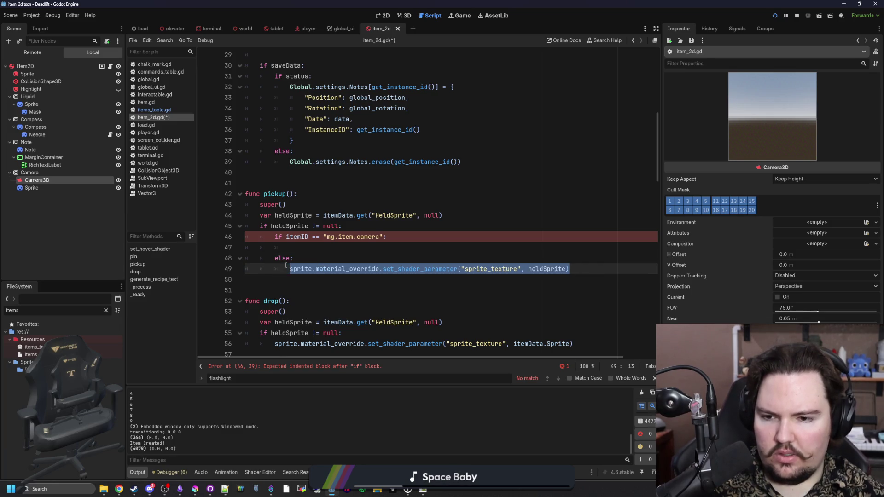
click(536, 246)
key(ctrl+v)
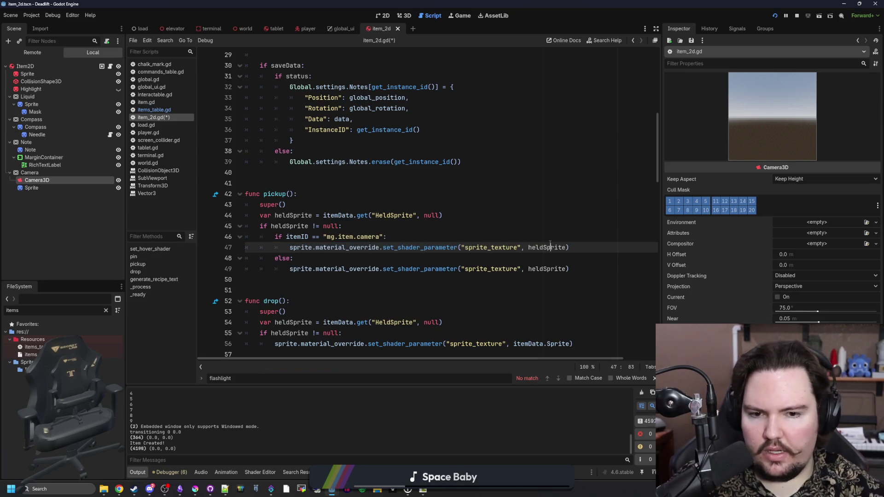
double_click(550, 246)
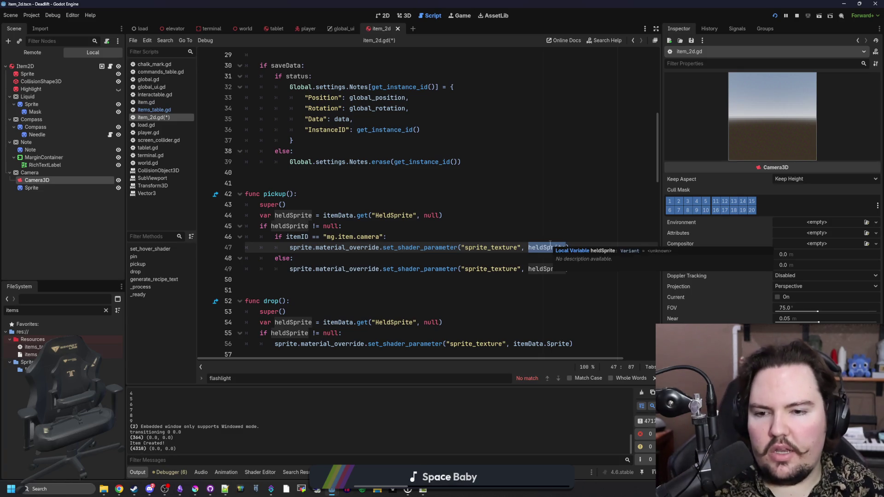
key(BackSpace)
Step: Make the camera branch in pickup() set $Camera/Sprite.texture = heldSprite
drag(245, 258, 322, 256)
drag(533, 247, 289, 248)
drag(48, 187, 350, 247)
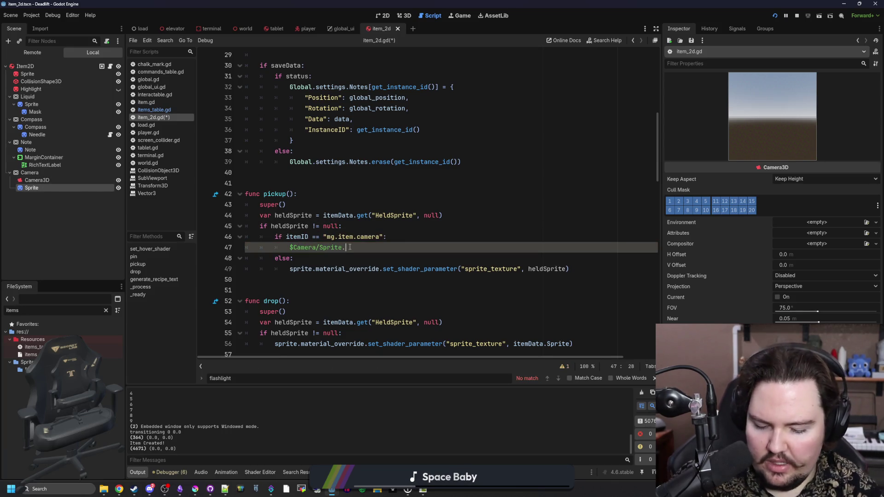
text(.texture = i)
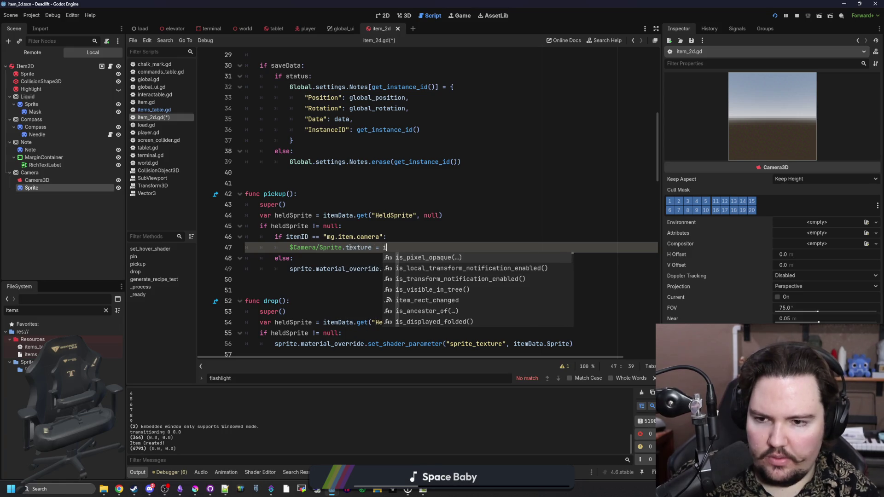
key(BackSpace)
text(heldSprite)
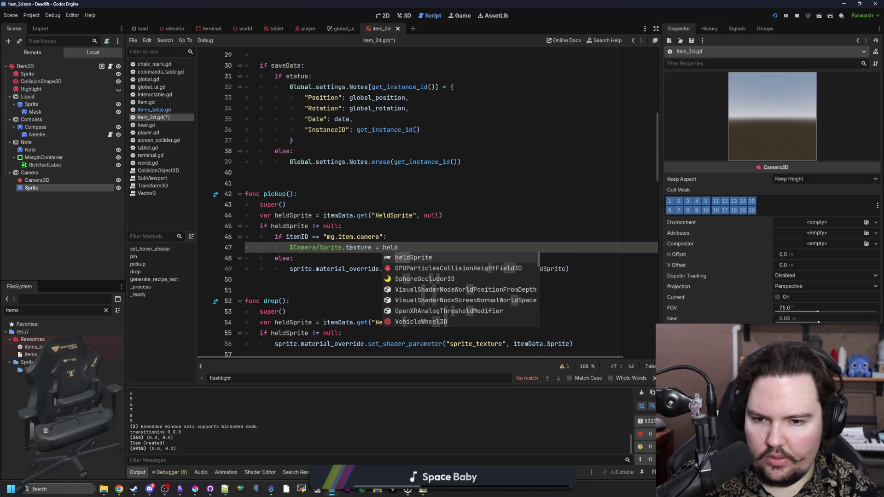
Step: Add the same mg.item.camera if/else to drop(), with its shader call under else
click(403, 222)
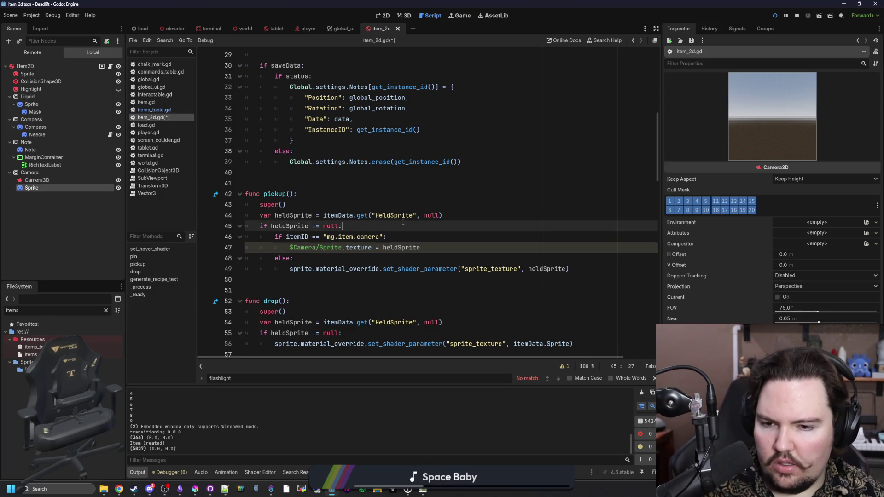
scroll(403, 225, down, 2)
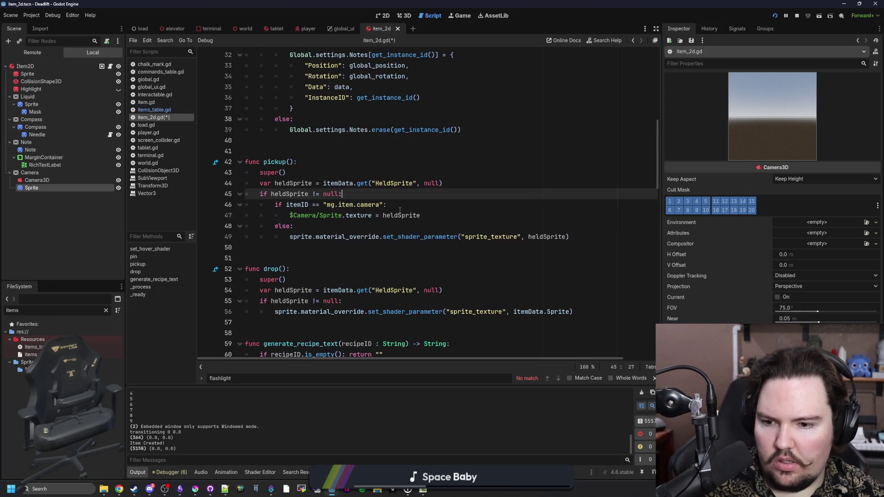
drag(387, 173, 275, 173)
key(ctrl+c)
click(369, 272)
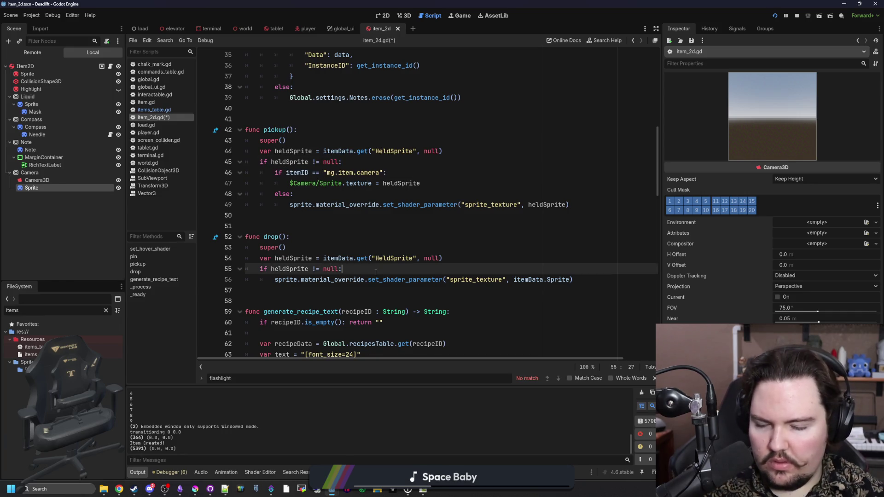
key(Return)
key(ctrl+v)
key(Return)
key(BackSpace)
text(el)
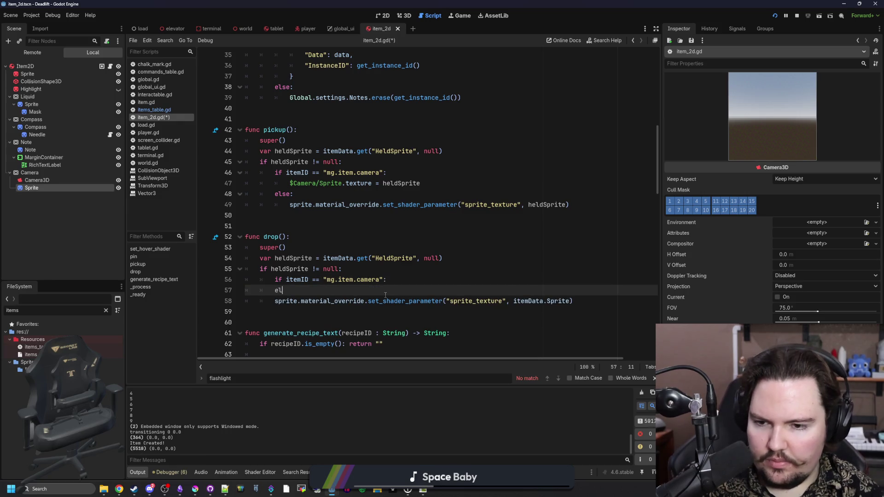
click(276, 302)
key(Tab)
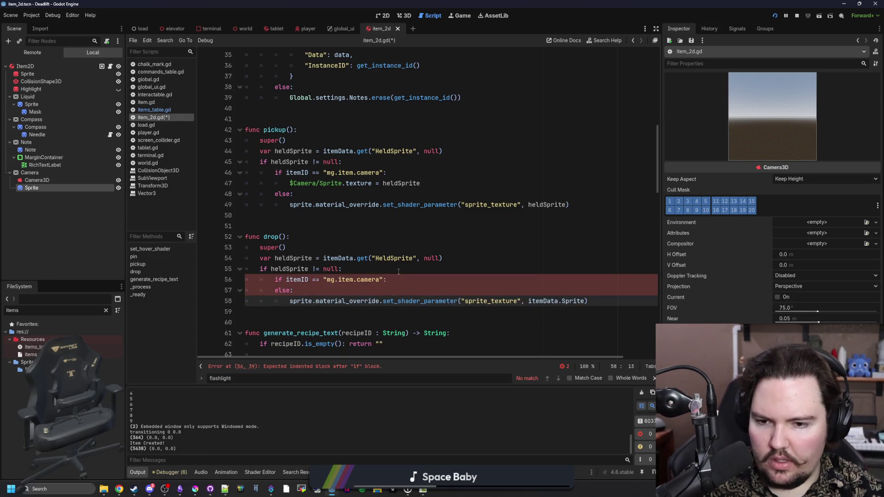
Step: Set $Camera/Sprite.texture to itemData.Sprite in drop()'s camera branch and save
click(402, 280)
key(Return)
drag(420, 183, 294, 183)
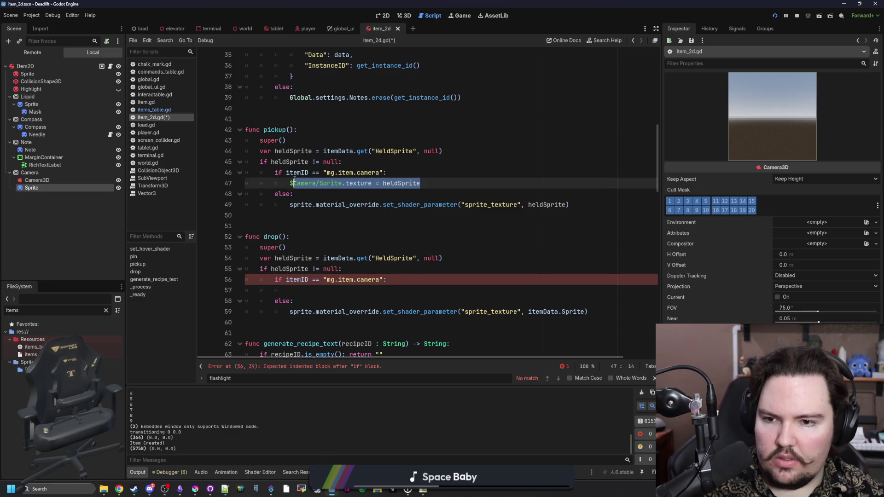
key(ctrl+c)
click(402, 290)
key(ctrl+v)
double_click(402, 290)
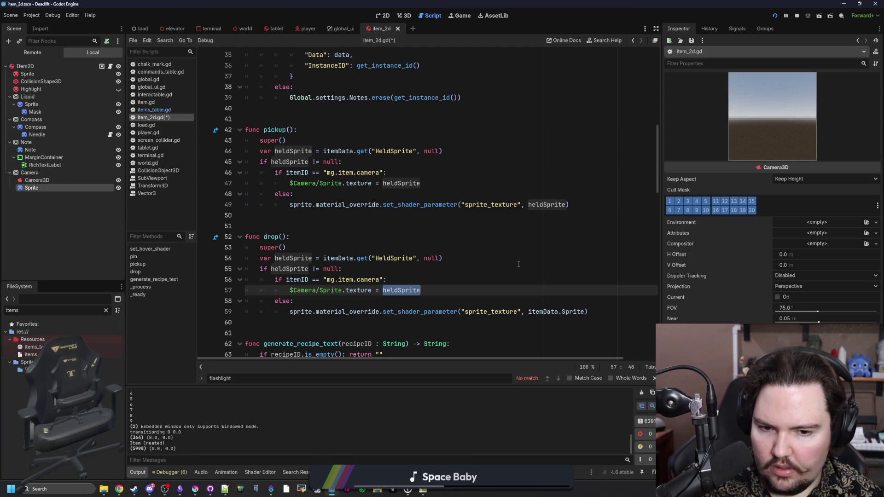
text(i)
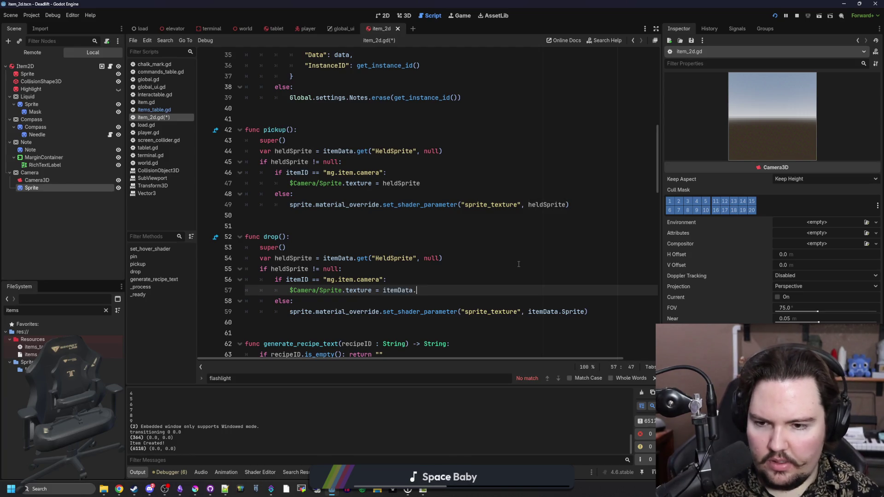
text(Sprite)
click(518, 264)
click(364, 236)
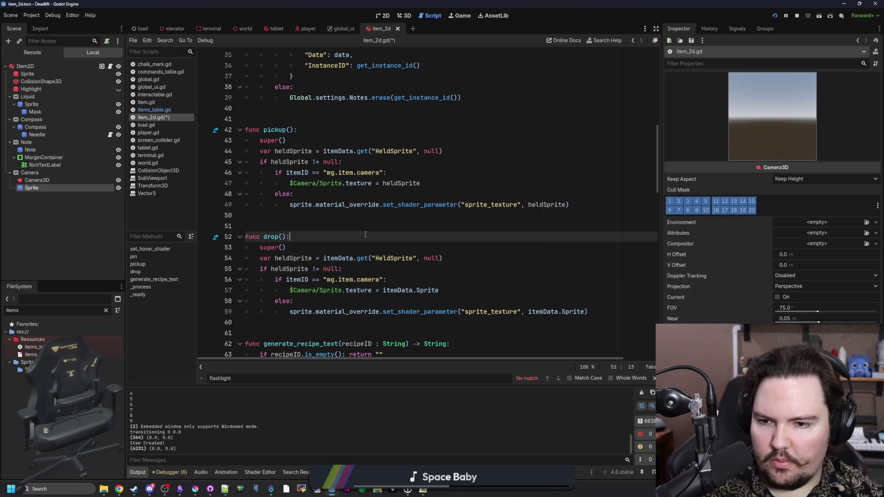
click(359, 226)
key(ctrl+s)
click(776, 16)
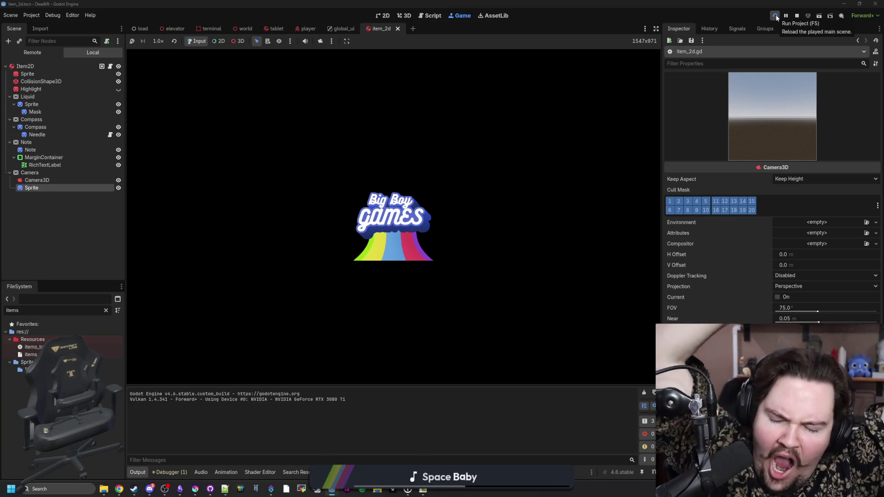
Step: Reload the running game so it relaunches on the Big Boy Games splash
click(775, 16)
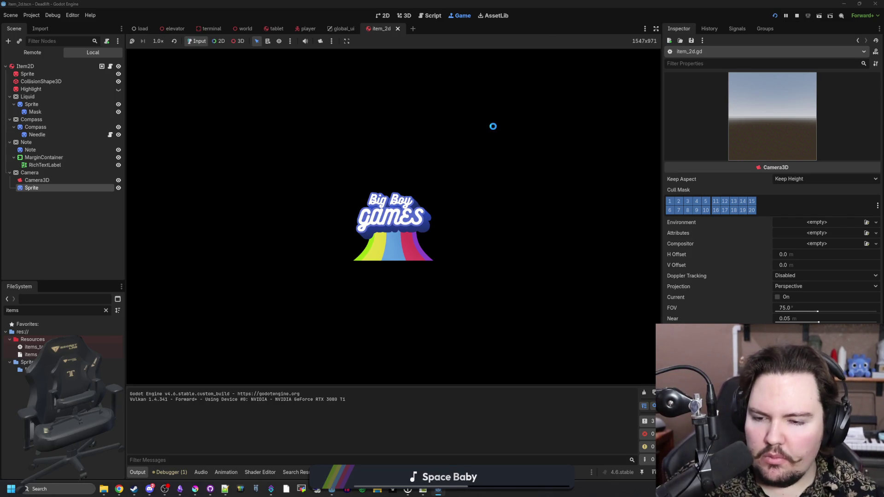
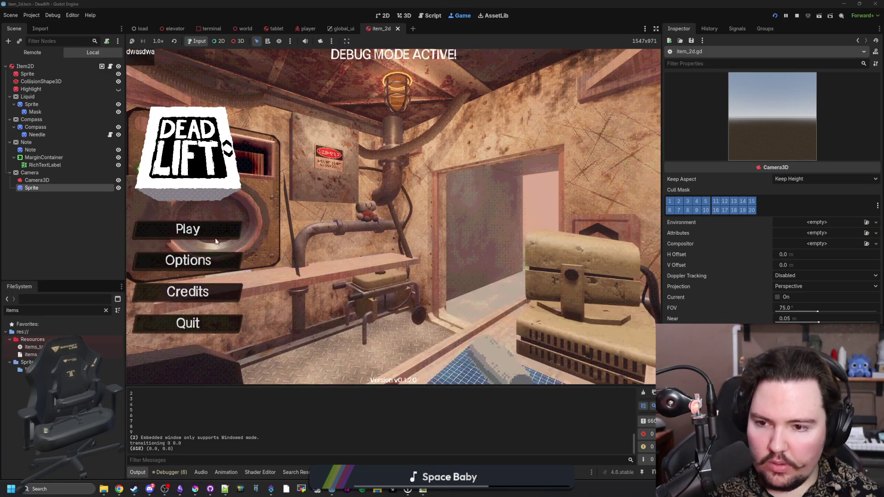
Step: Start a new game and spawn a camera item with the '/give camera' console command
click(214, 230)
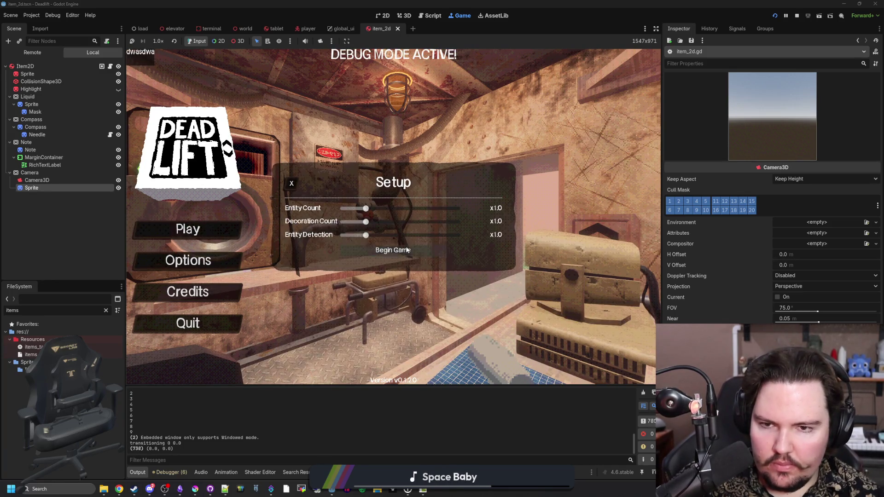
click(406, 250)
text(/give camera)
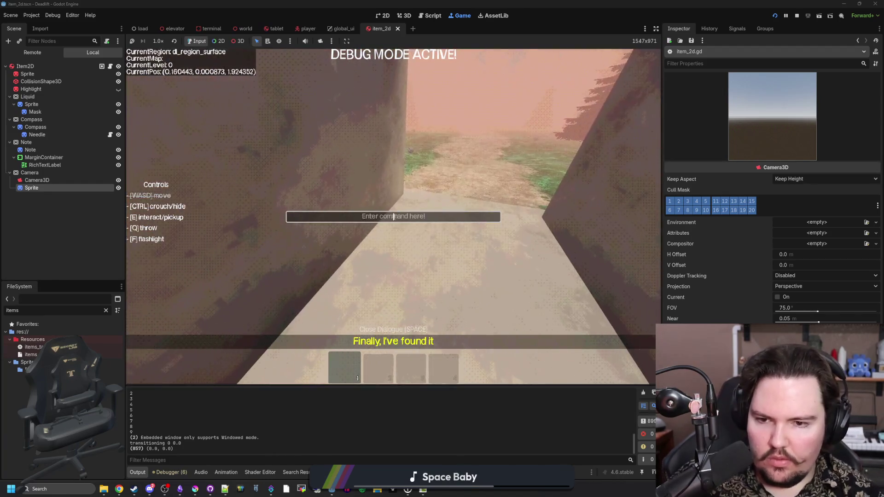
key(Return)
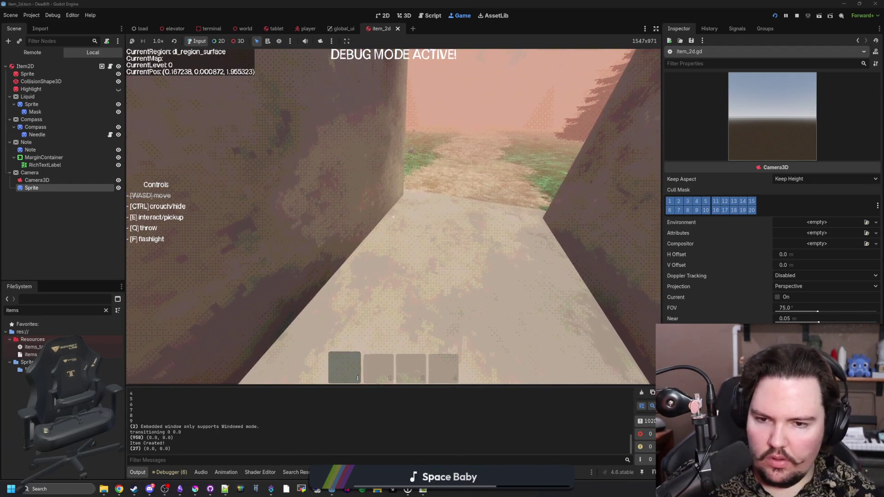
Step: Pick up the camera item, set it on the table, and stop the running game
key(e)
key(s)
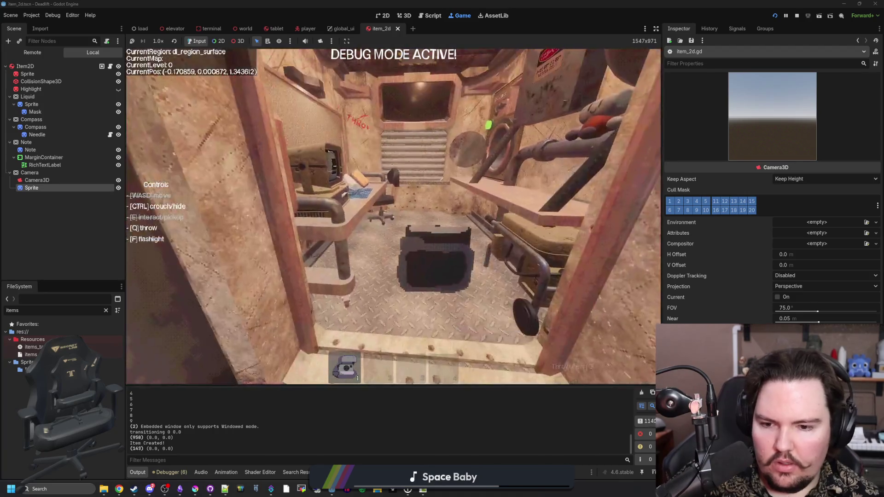
key(w)
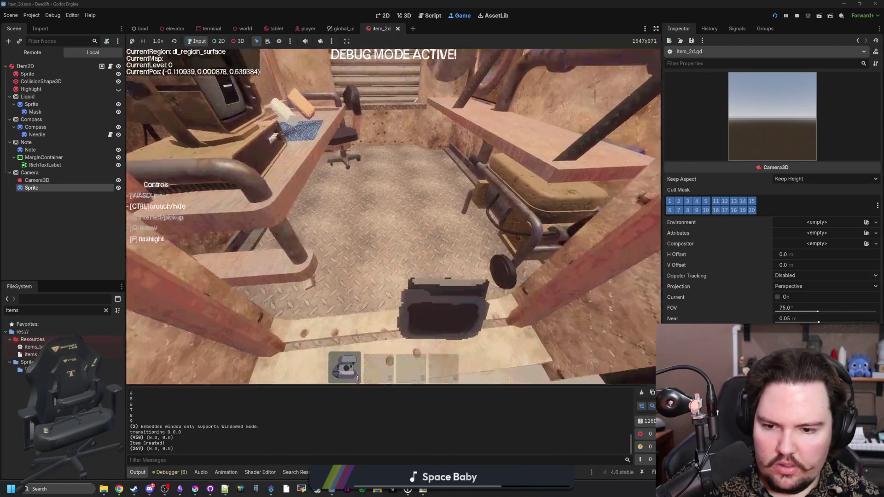
key(q)
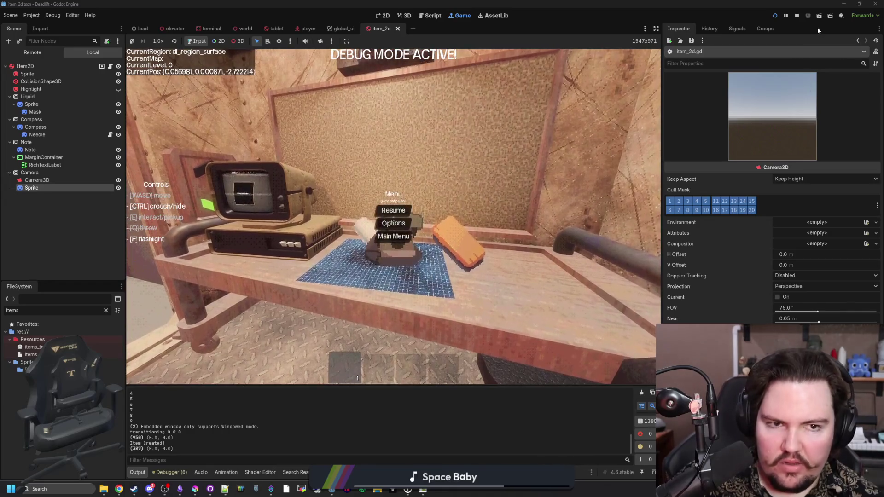
key(F8)
click(290, 114)
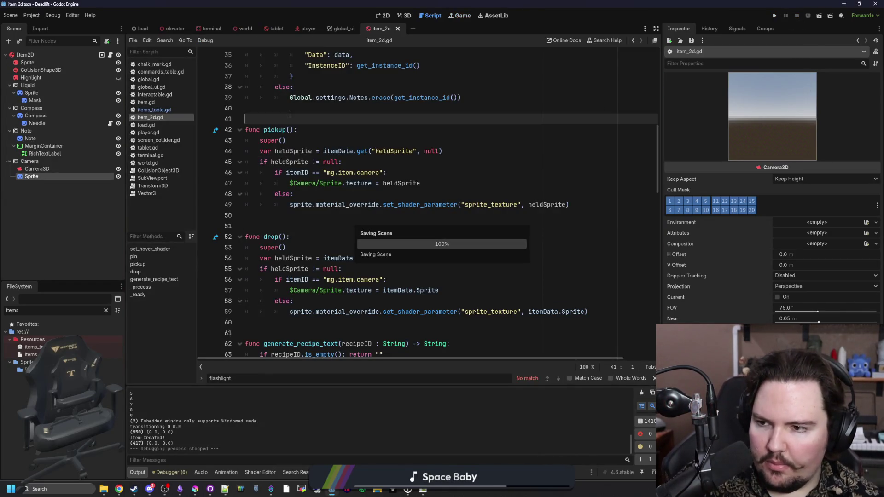
Step: Save the item_2d scene and drag Camera3D out of Camera to sit directly under Item2D
click(29, 161)
click(383, 15)
key(ctrl+s)
click(45, 169)
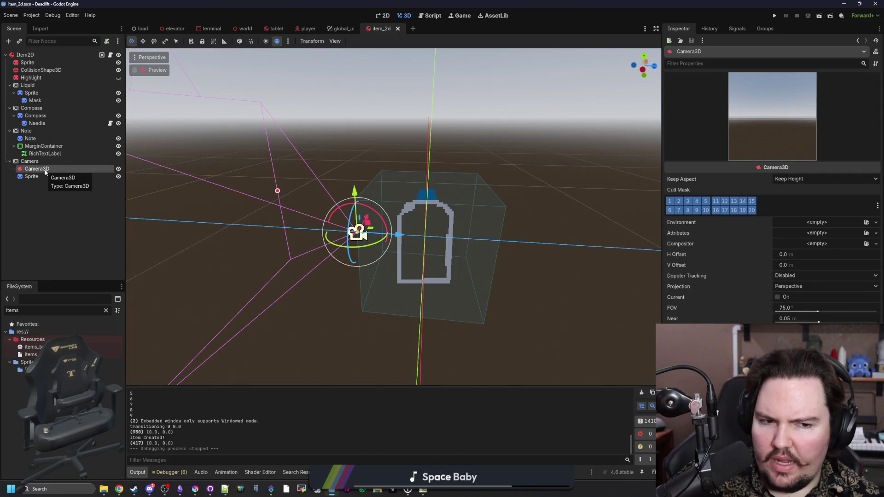
drag(50, 170, 42, 159)
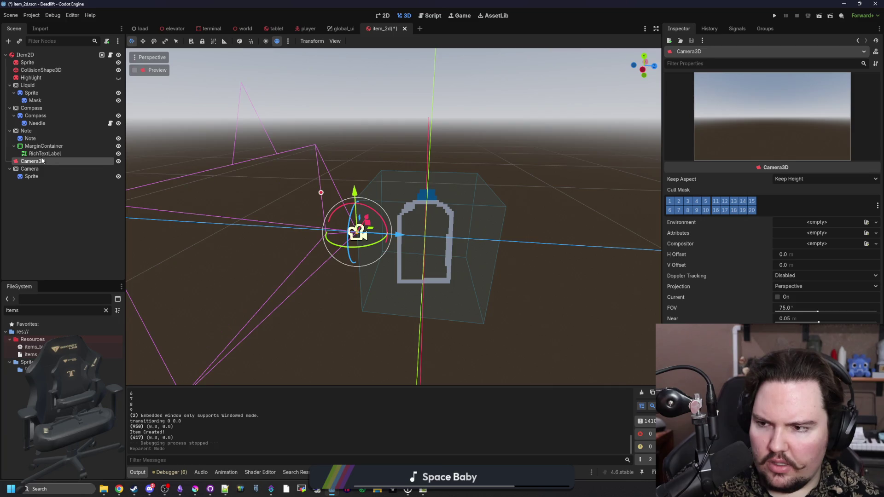
Step: Open the Camera3D class reference and scroll through its property and method descriptions
click(876, 40)
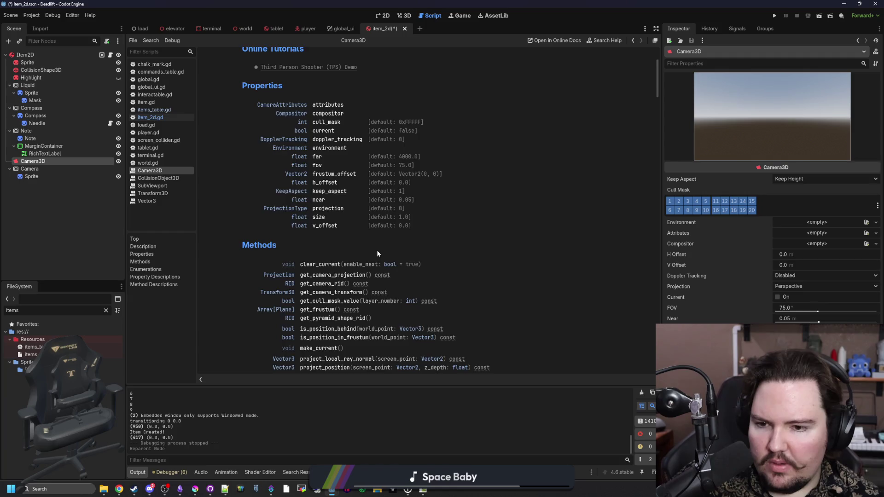
scroll(377, 254, down, 2)
scroll(311, 266, down, 2)
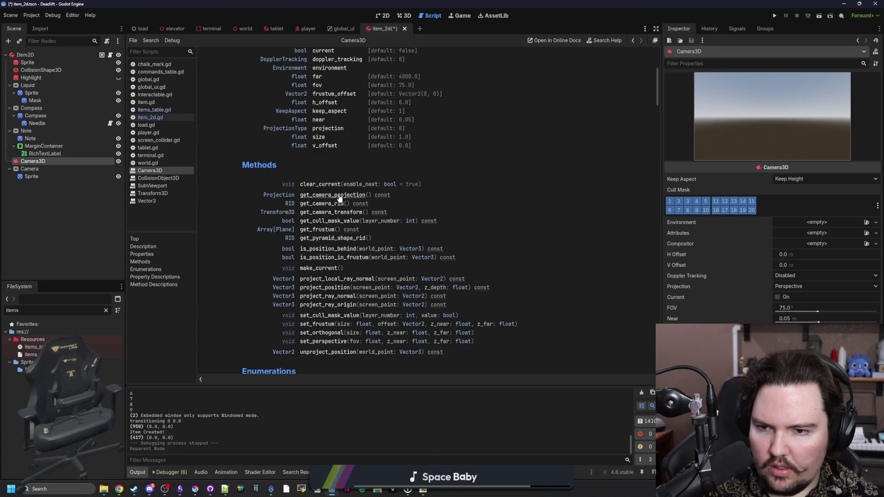
scroll(339, 198, down, 10)
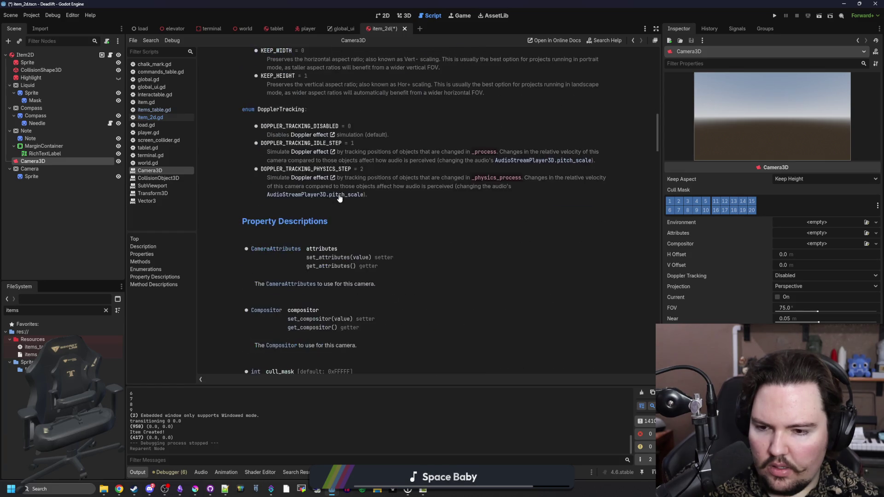
scroll(339, 198, down, 4)
scroll(339, 198, down, 12)
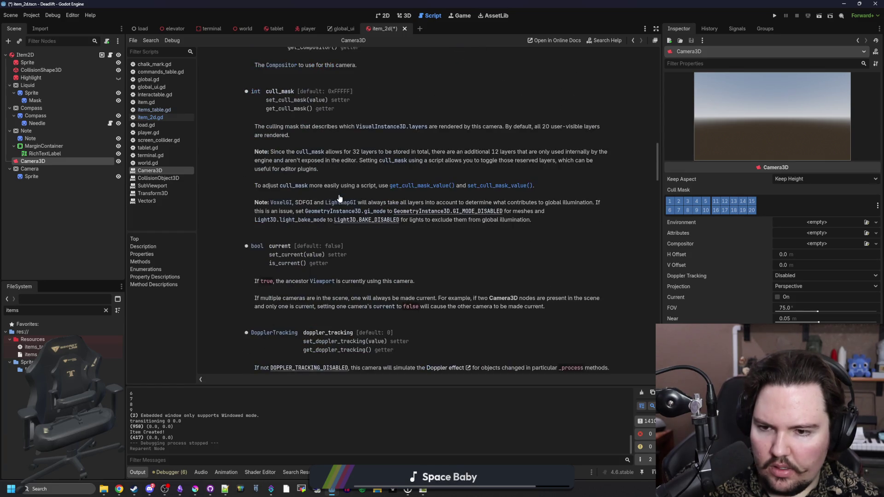
click(105, 311)
Step: Filter the FileSystem for 'rov' and open rover.gd and the rover scene
text(drone)
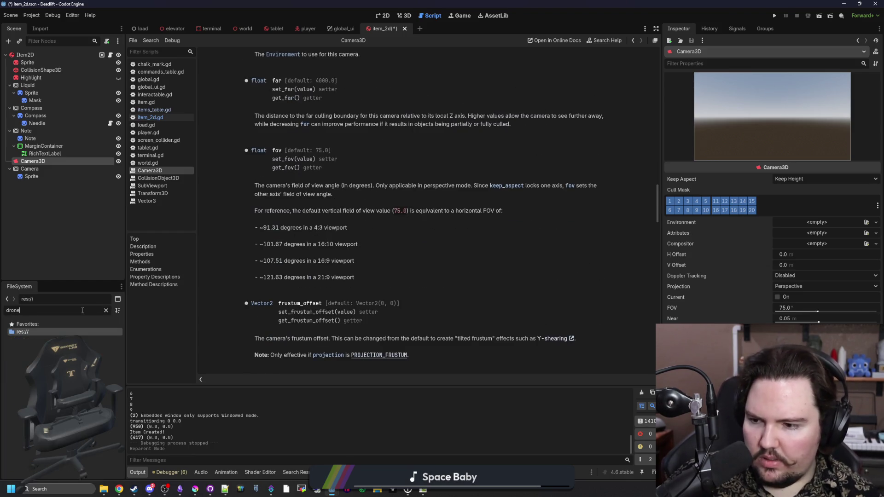
key(BackSpace)
key(BackSpace)
key(BackSpace)
text(rov)
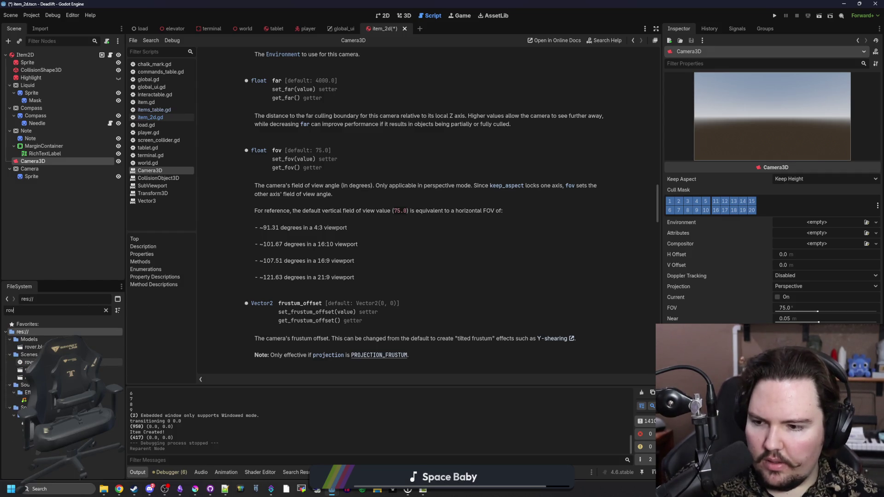
double_click(29, 363)
scroll(315, 266, up, 6)
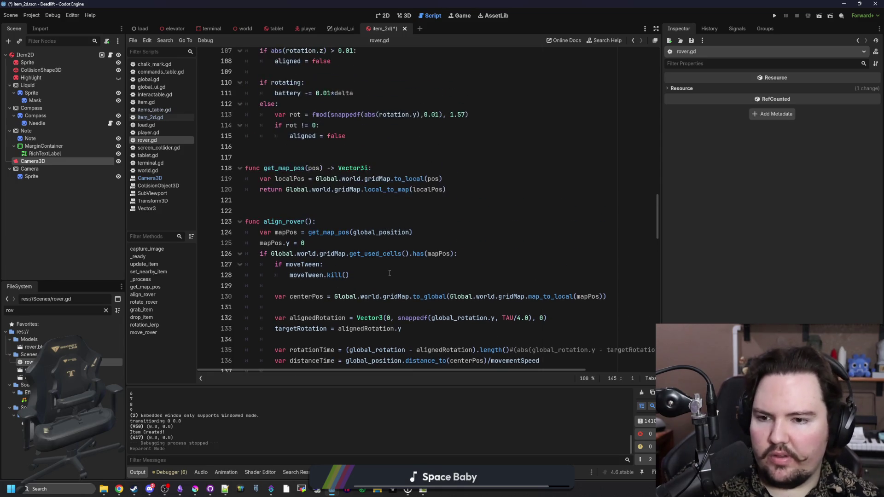
double_click(29, 370)
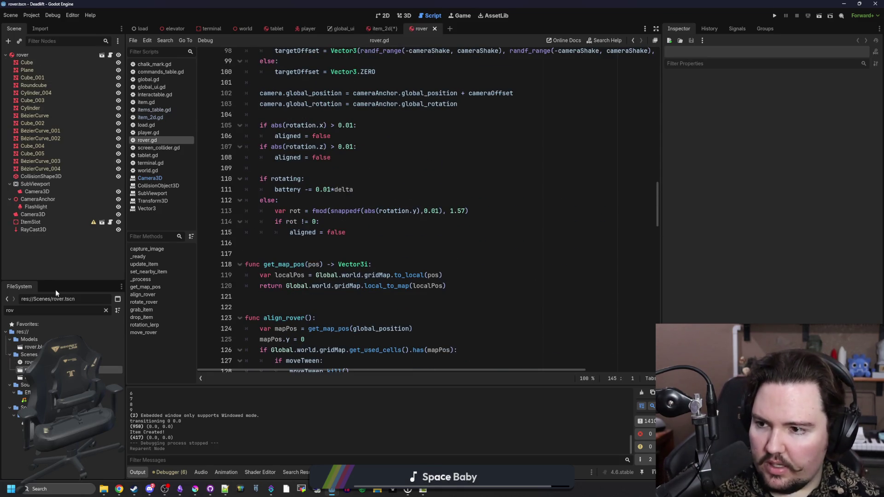
Step: Inspect the rover's SubViewport and its Camera3D, then return to and save item_2d
click(57, 189)
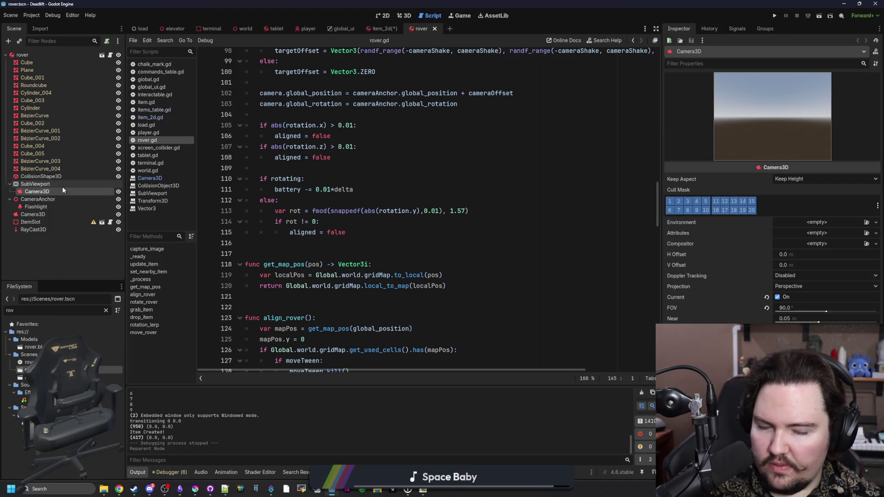
click(403, 15)
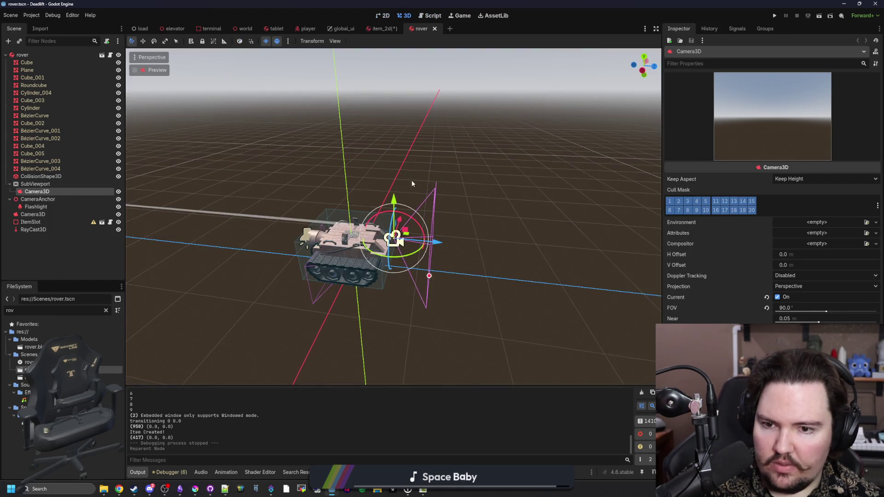
click(53, 183)
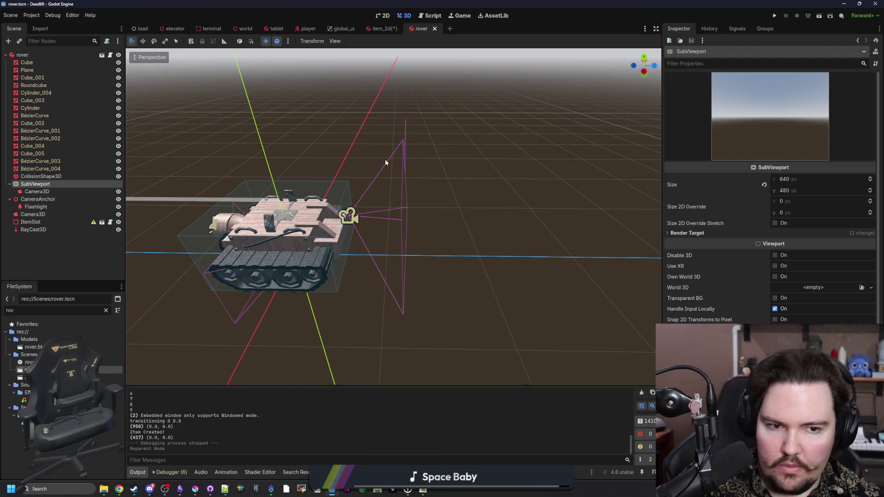
scroll(385, 159, up, 2)
scroll(385, 162, up, 1)
click(383, 29)
key(ctrl+s)
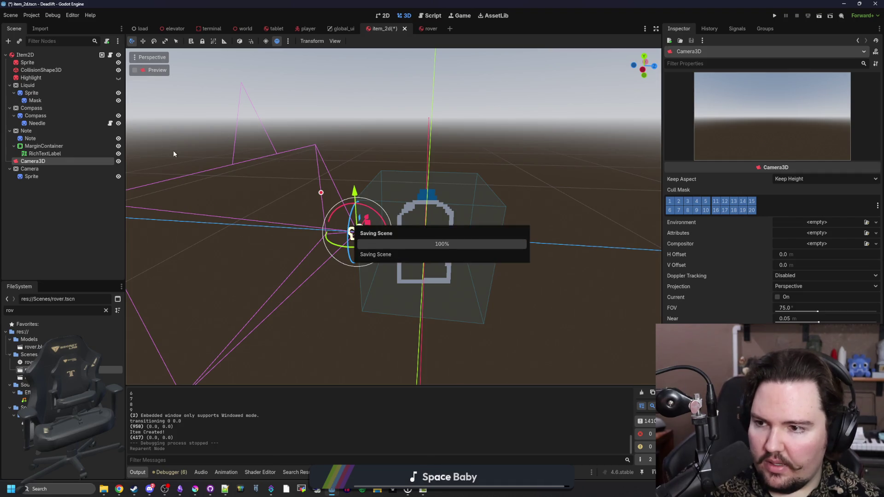
Step: Switch to the 2D workspace and clear the node selection in the item_2d scene
scroll(312, 192, down, 3)
click(390, 16)
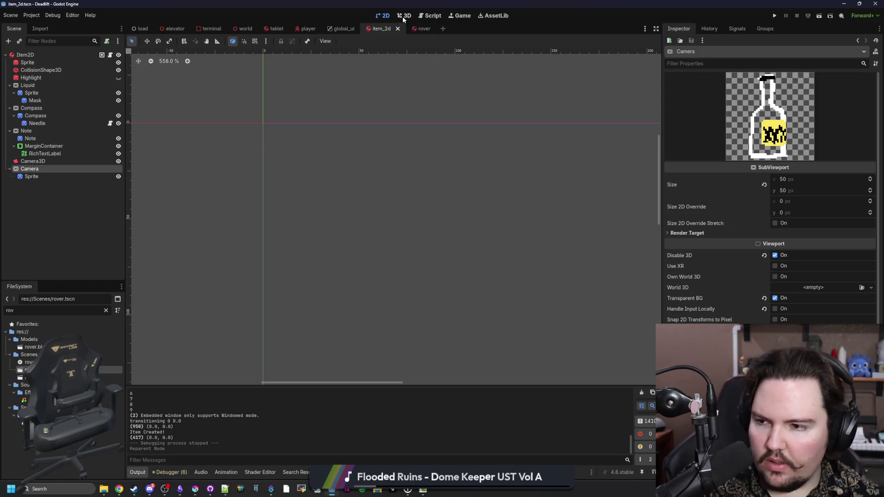
click(76, 184)
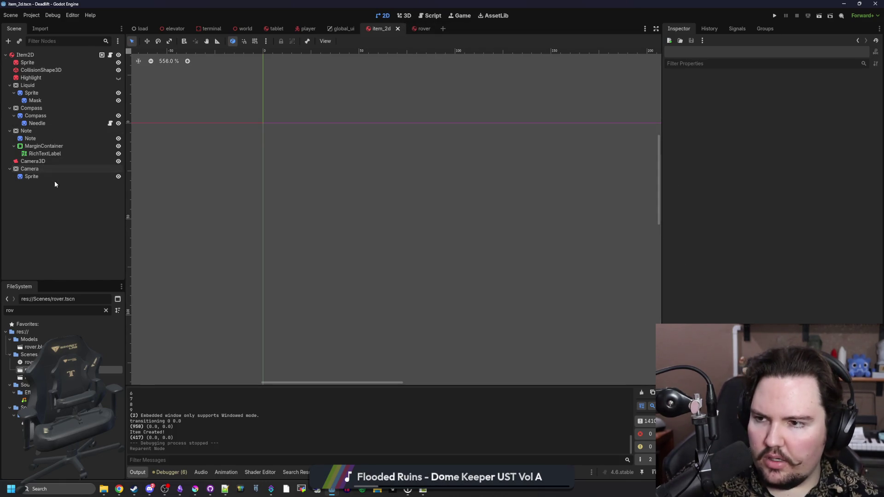
Step: Move Camera3D under the Camera viewport, then inspect the Note and Compass nodes
mouse_move(42, 161)
mouse_down()
mouse_move(51, 186)
mouse_move(49, 158)
mouse_up()
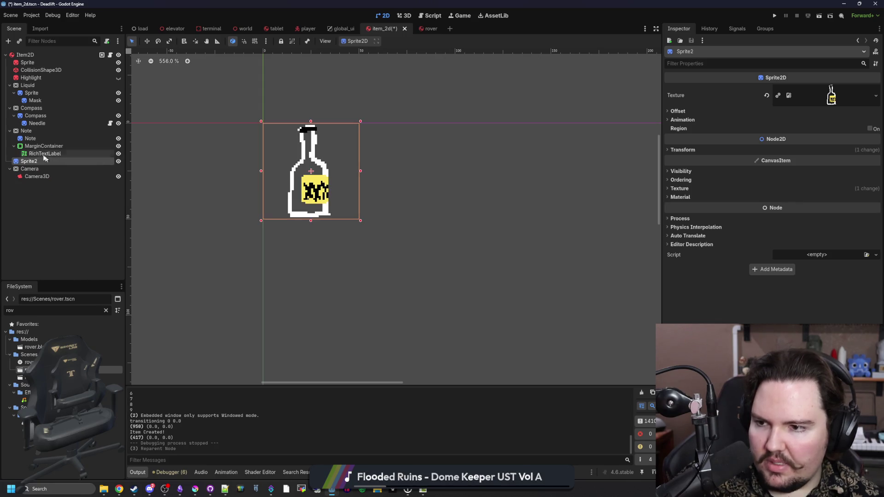
click(37, 131)
click(52, 108)
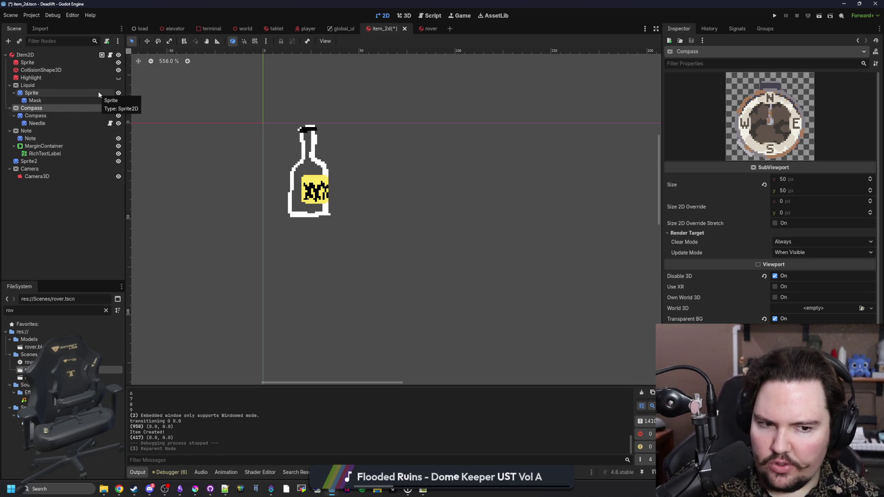
click(49, 117)
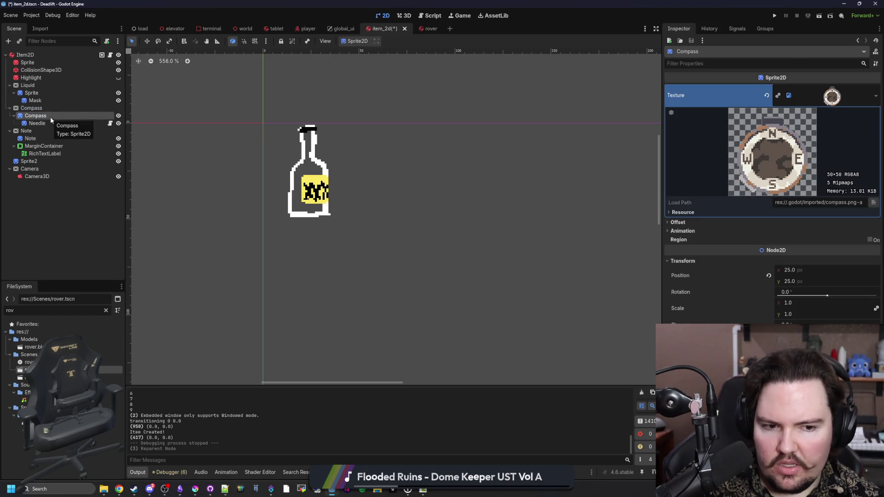
Step: Compare the Liquid and Compass sprites' texture and transform settings
click(42, 93)
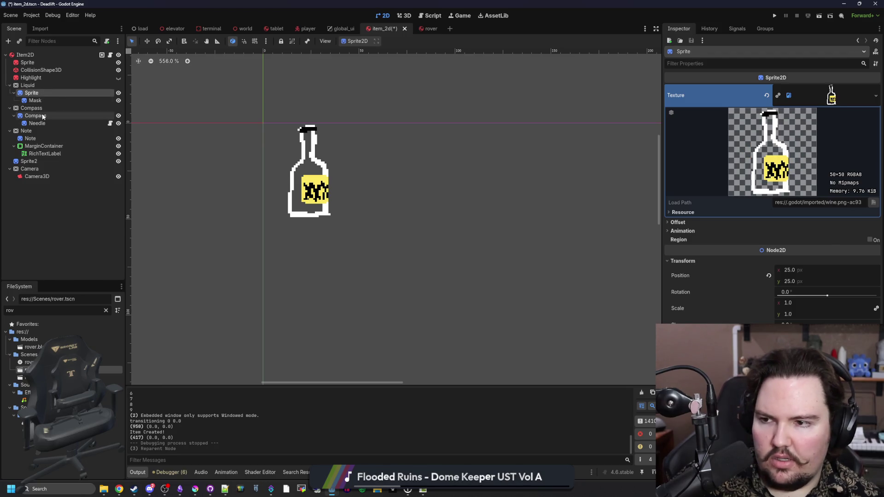
click(43, 116)
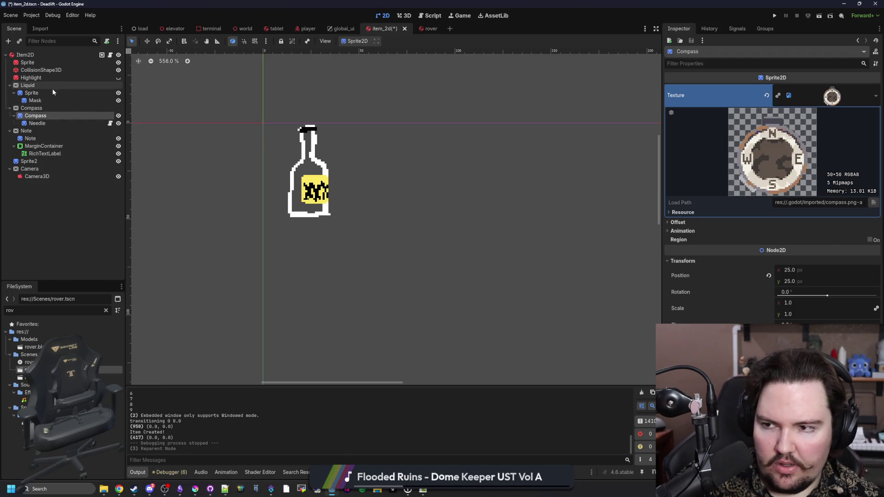
click(52, 93)
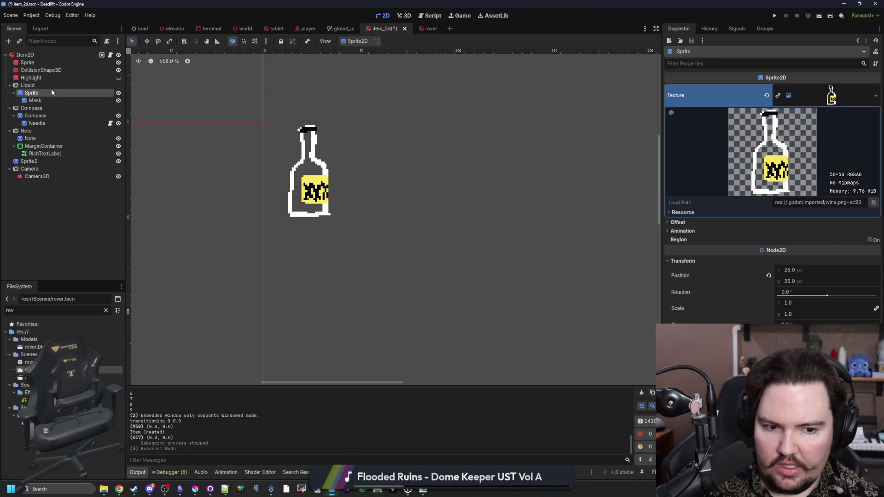
click(41, 116)
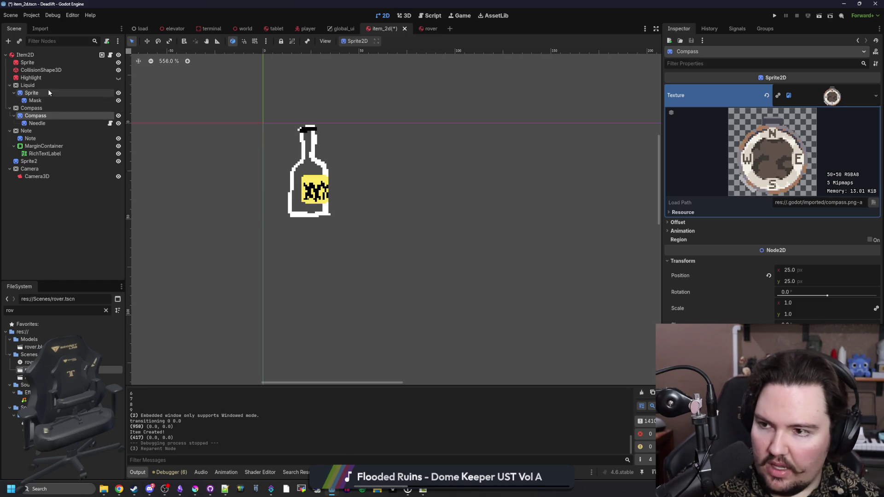
click(49, 93)
Step: Inspect the Note sprite's texture, the Liquid and Camera viewports, and Camera3D
click(32, 117)
click(31, 138)
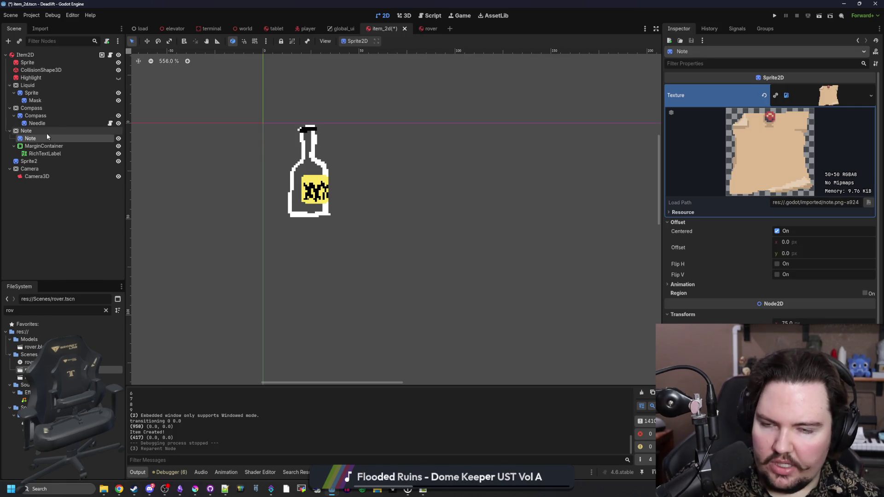
click(49, 86)
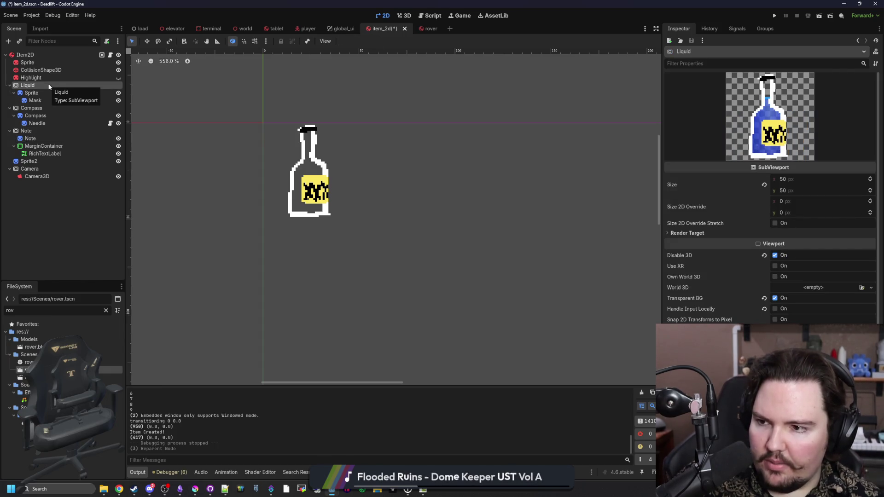
click(40, 168)
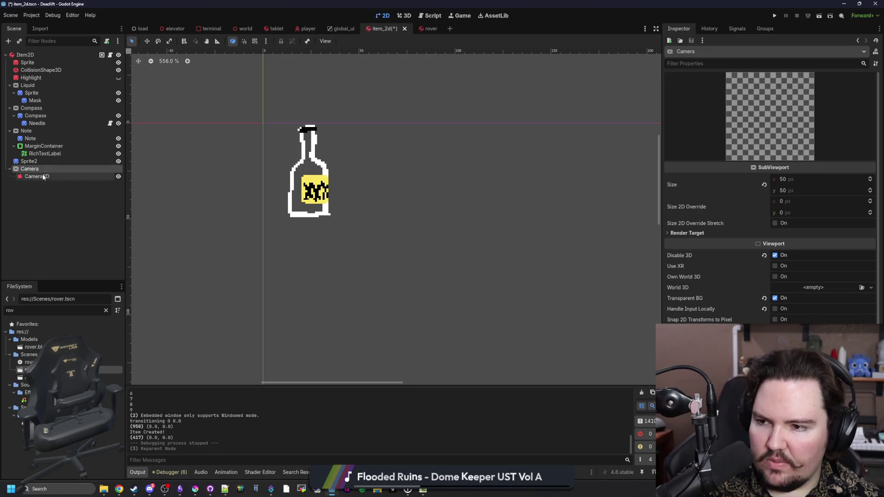
click(43, 177)
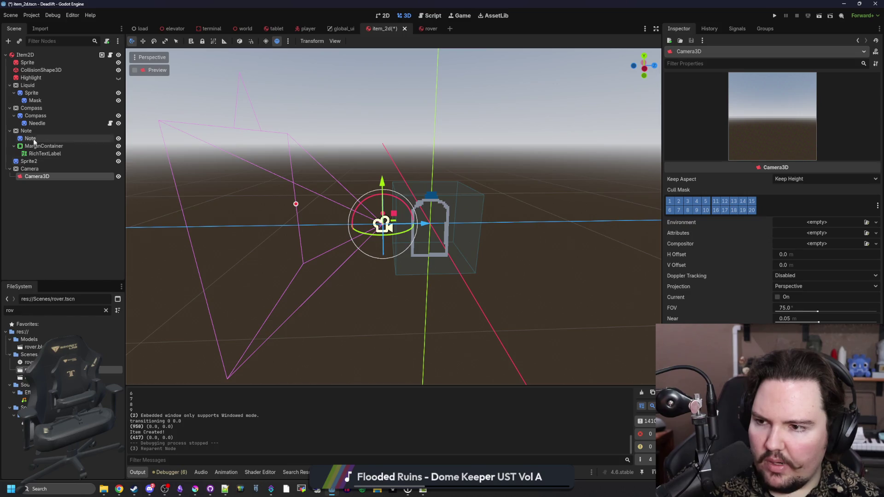
Step: Revisit the Liquid viewport settings and cancel adding a child node to Camera
click(36, 116)
click(42, 85)
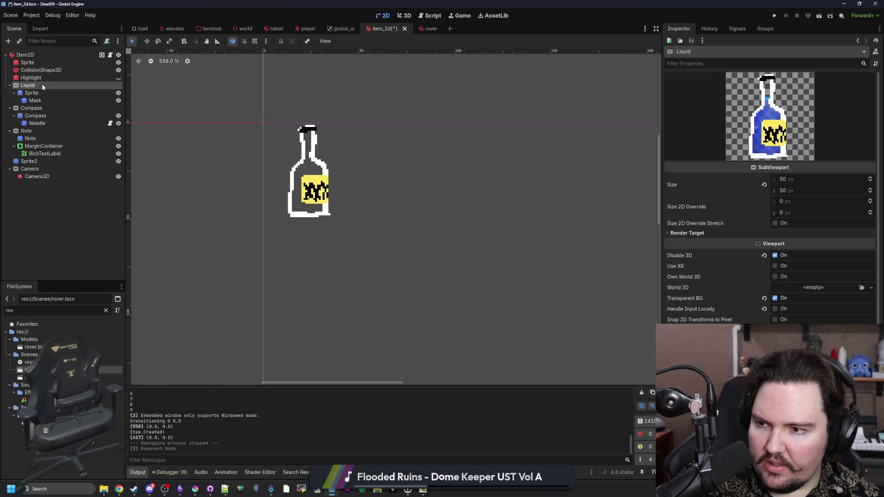
click(43, 169)
right_click(43, 169)
click(67, 174)
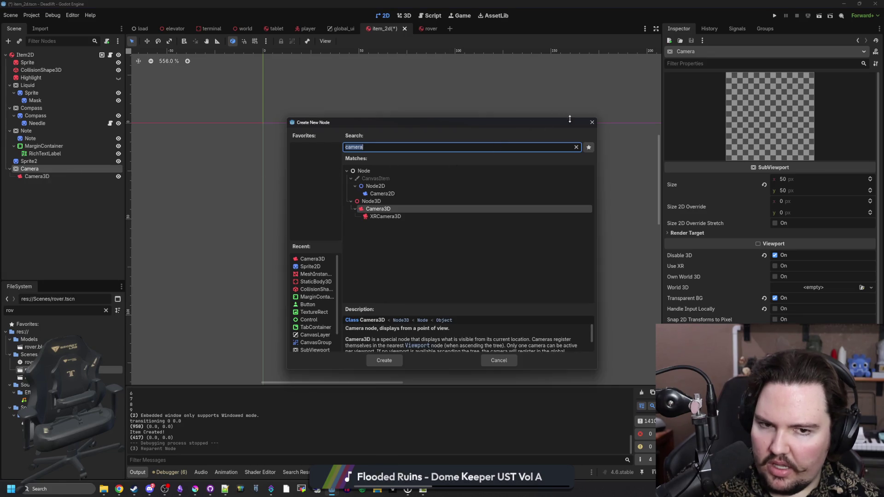
click(591, 123)
Step: Uncheck Disable 3D on the Camera viewport so it renders 3D, then check the camera
click(76, 232)
click(43, 170)
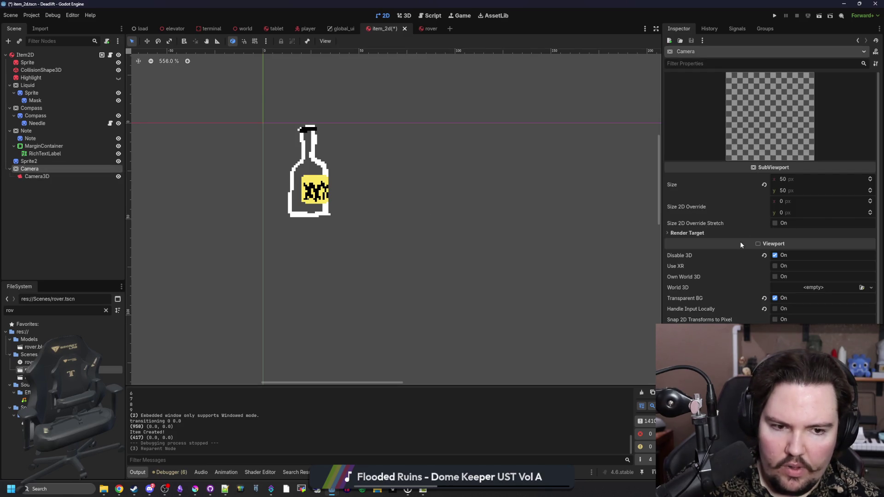
click(774, 256)
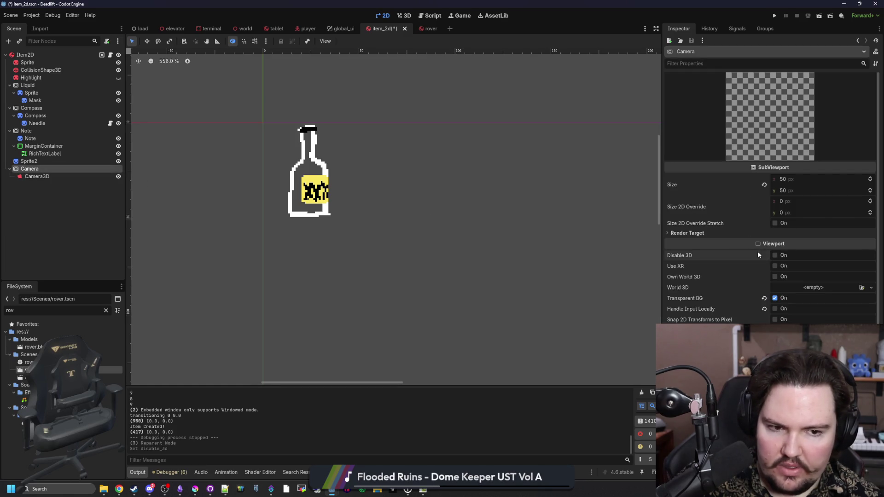
click(55, 177)
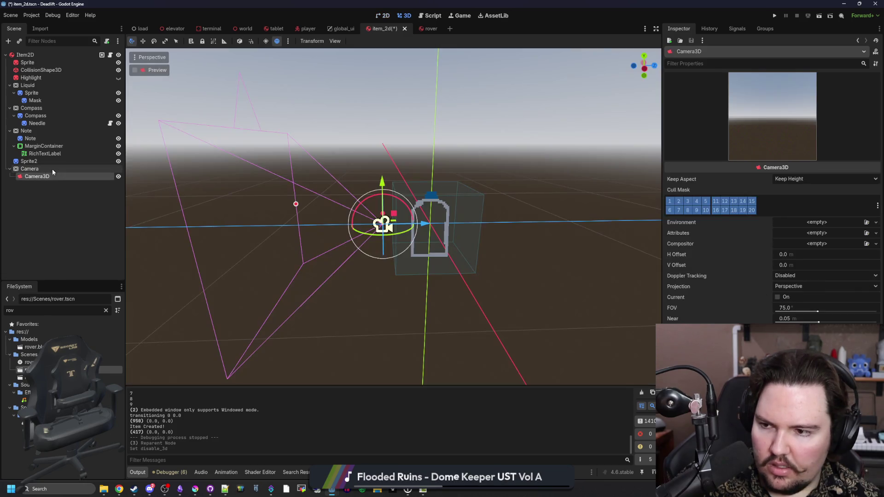
click(51, 168)
click(42, 191)
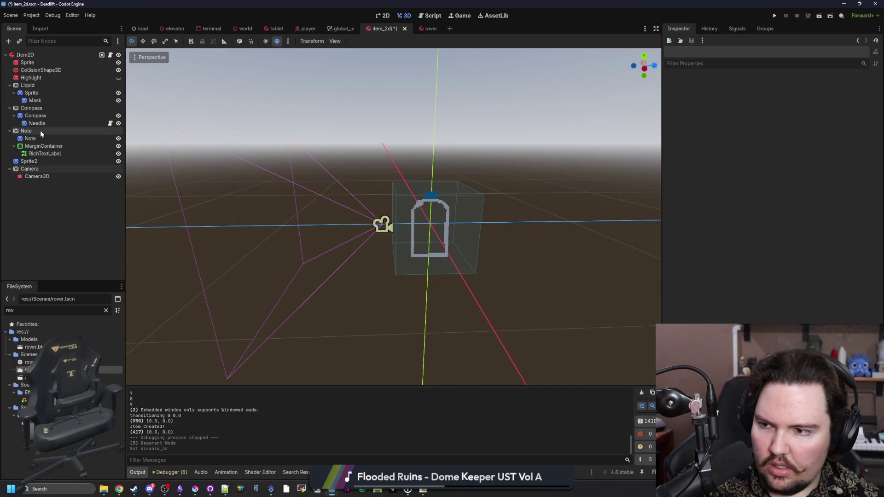
Step: Turn Camera3D's Current setting on and back off, then switch to the rover scene
click(40, 169)
click(42, 176)
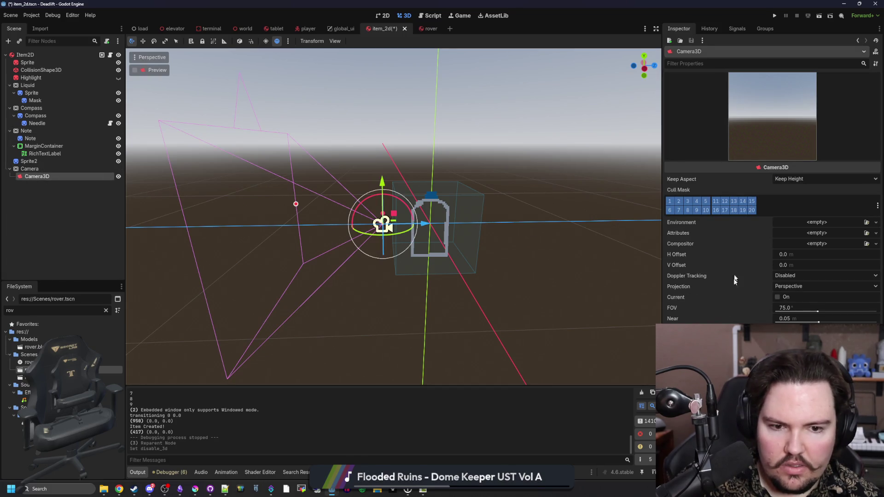
click(778, 298)
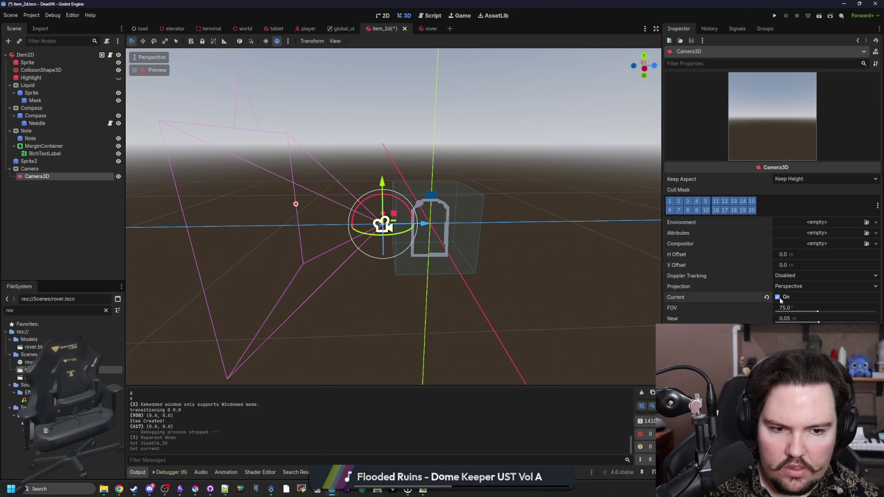
click(51, 169)
click(52, 179)
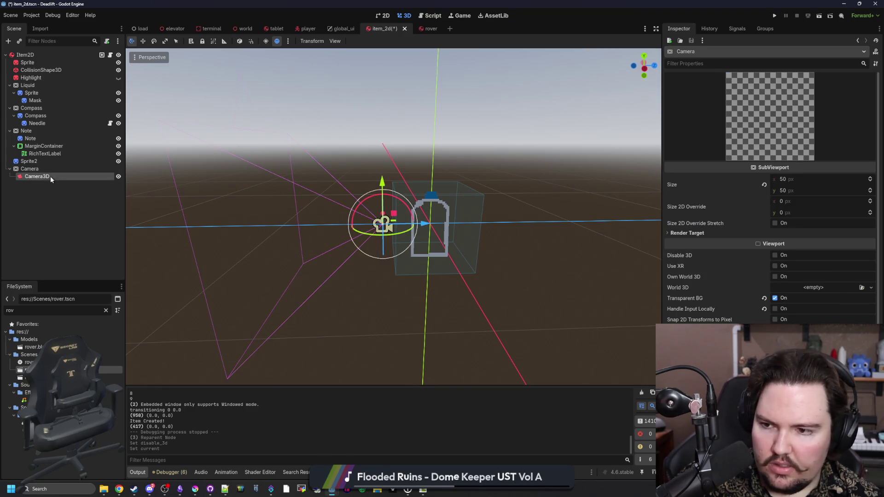
click(778, 297)
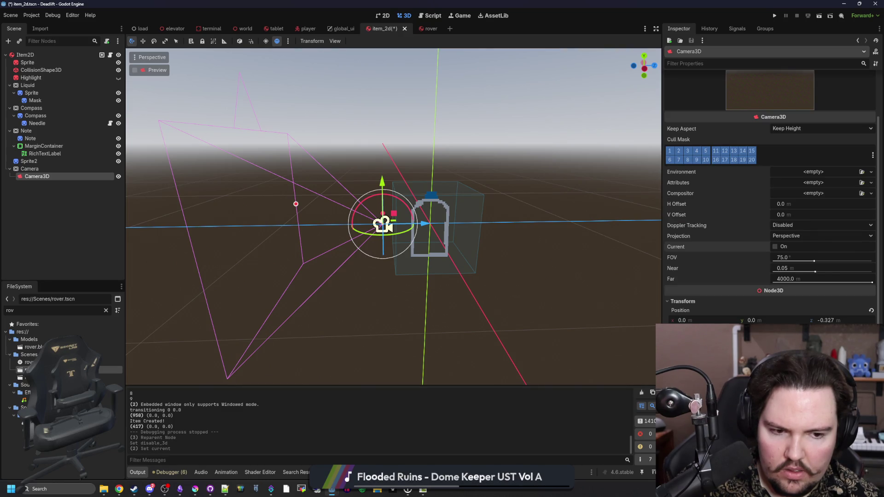
click(430, 28)
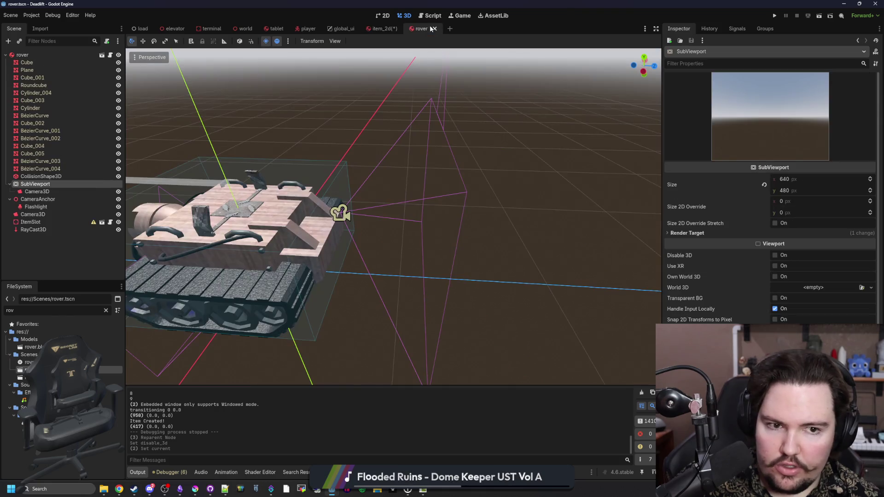
Step: Check the rover's SubViewport settings, then return to the item_2d scene
click(37, 191)
click(46, 185)
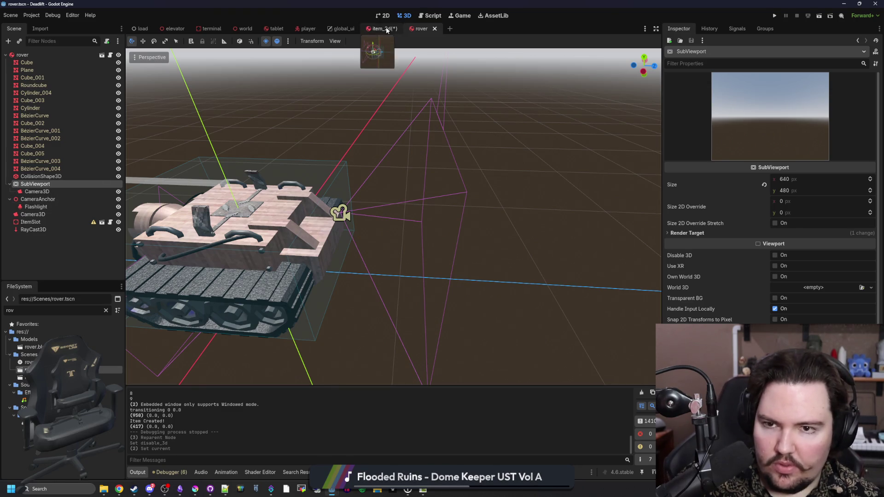
click(382, 29)
Step: Add a SubViewport child under Camera and move Camera3D into it
right_click(54, 196)
click(82, 198)
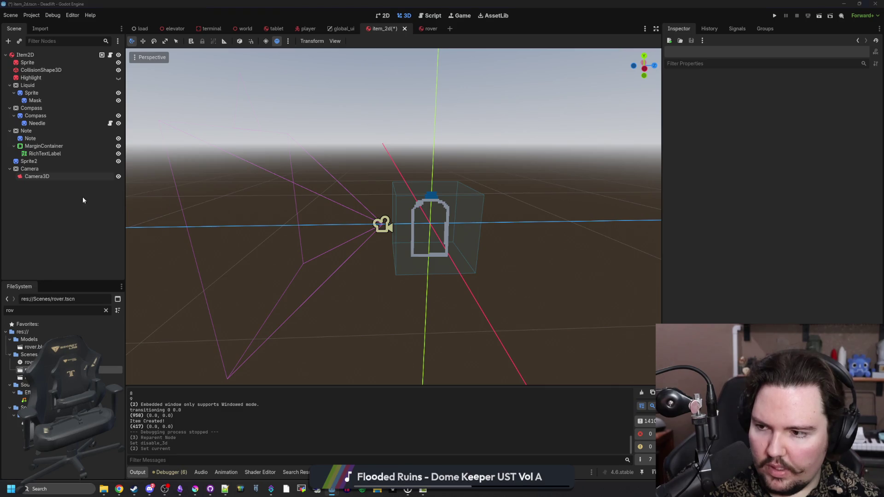
text(subvi)
key(Return)
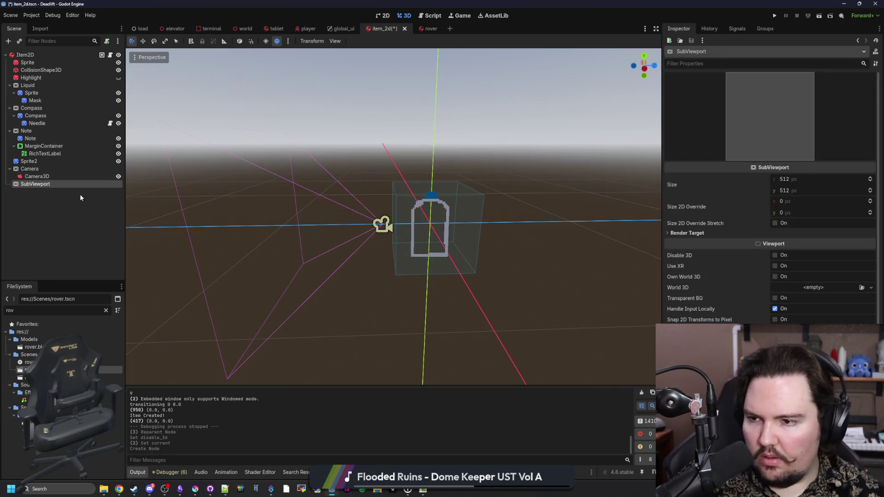
drag(35, 176, 34, 184)
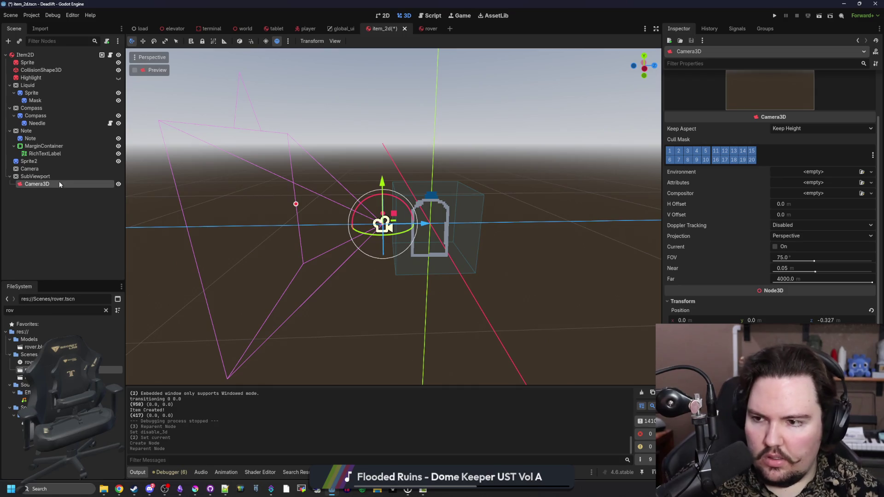
click(62, 178)
Step: Delete the old Camera node, leaving the SubViewport with Camera3D
click(30, 169)
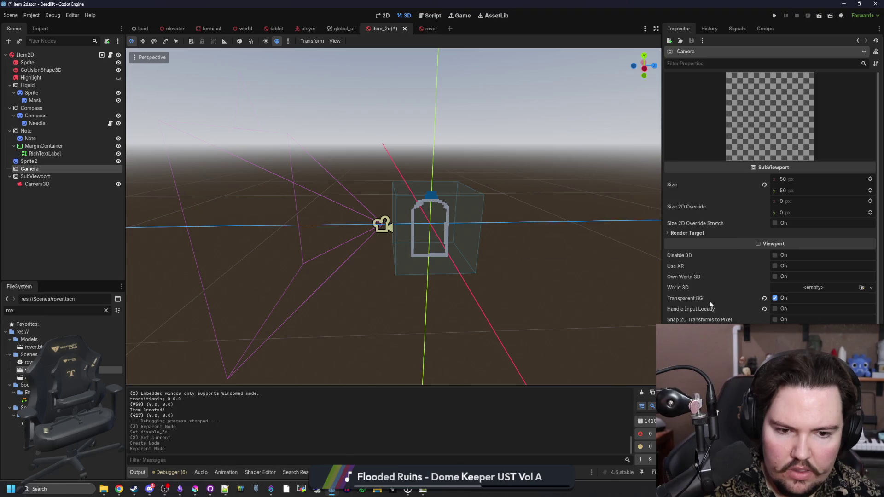
right_click(44, 171)
click(74, 358)
key(Return)
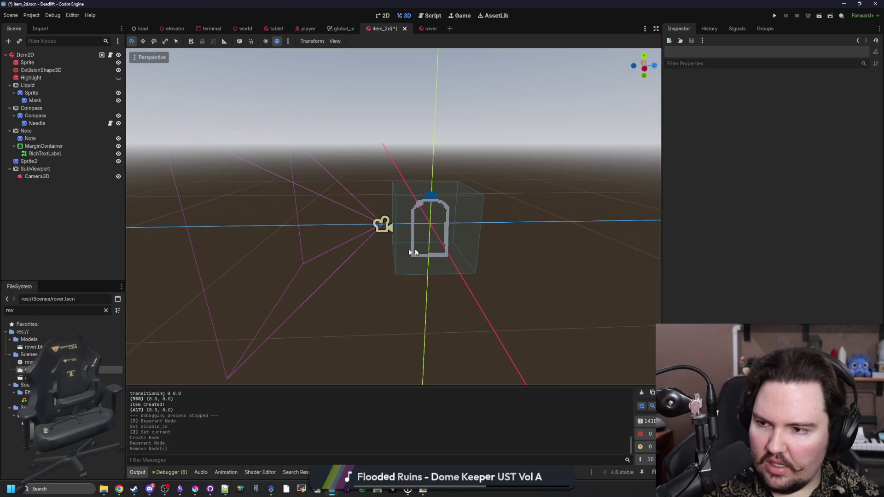
click(51, 169)
Step: Set the SubViewport Size to 256 × 256 pixels in the Inspector
mouse_move(447, 226)
mouse_down()
mouse_move(389, 219)
mouse_move(801, 222)
mouse_up()
mouse_move(799, 182)
mouse_down()
mouse_move(824, 182)
mouse_move(783, 182)
mouse_move(804, 182)
mouse_up()
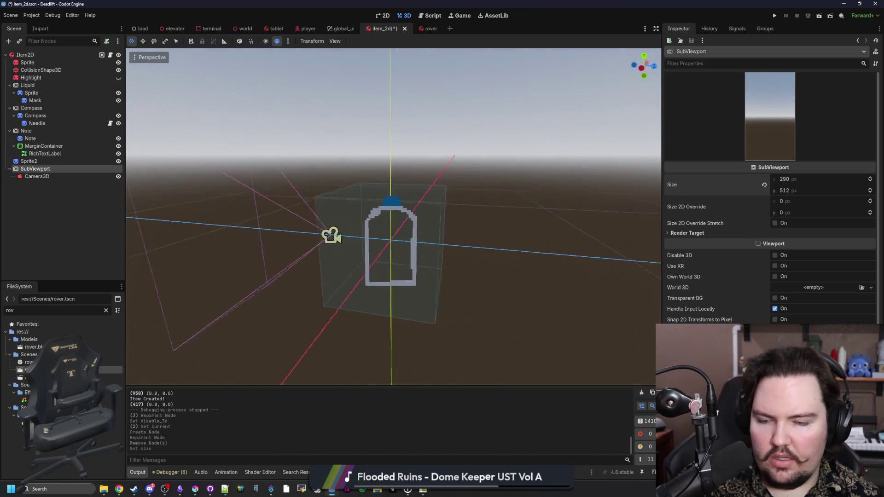
drag(744, 154, 631, 237)
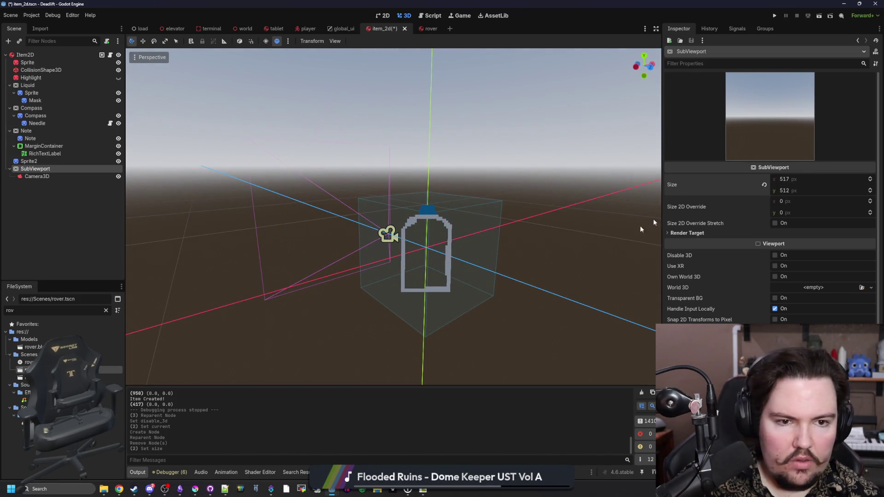
key(alt+Tab)
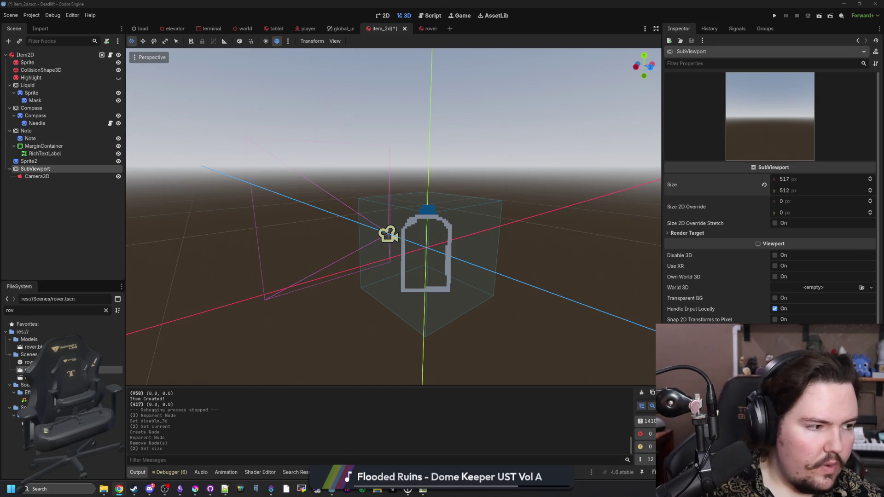
click(797, 176)
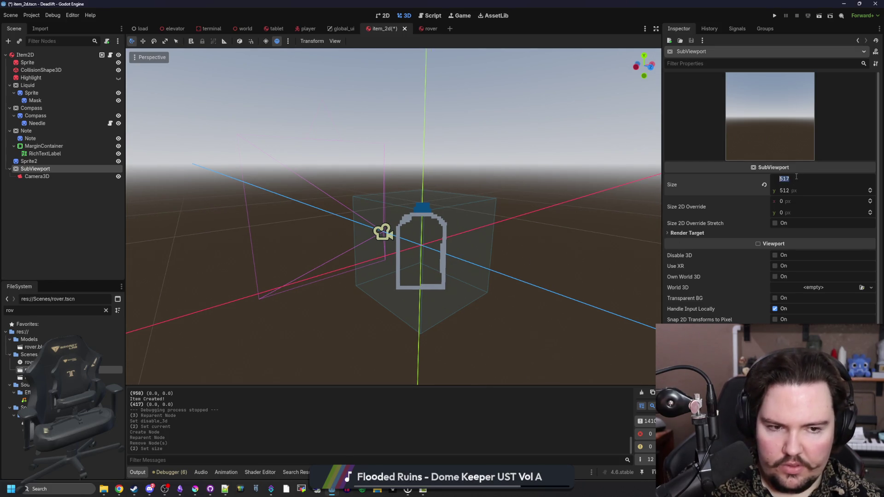
click(797, 190)
text(256)
key(Return)
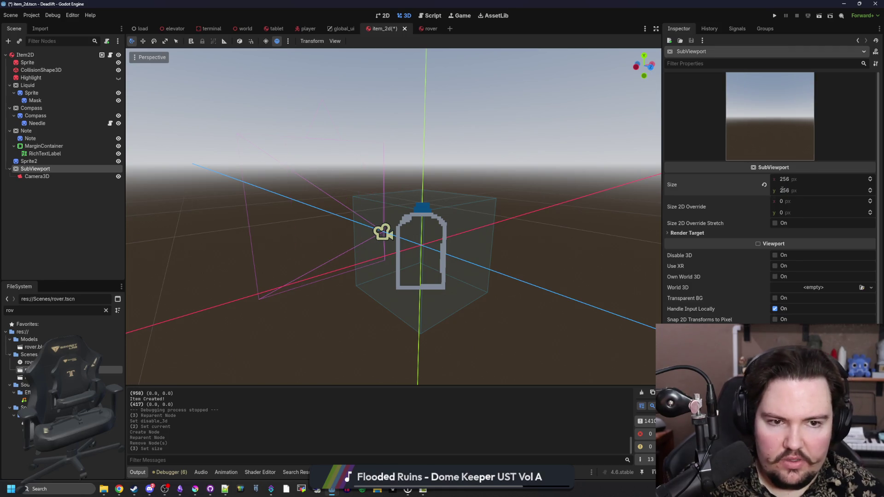
Step: Orbit and zoom the 3D view to frame the bottle straight on
drag(491, 201, 585, 210)
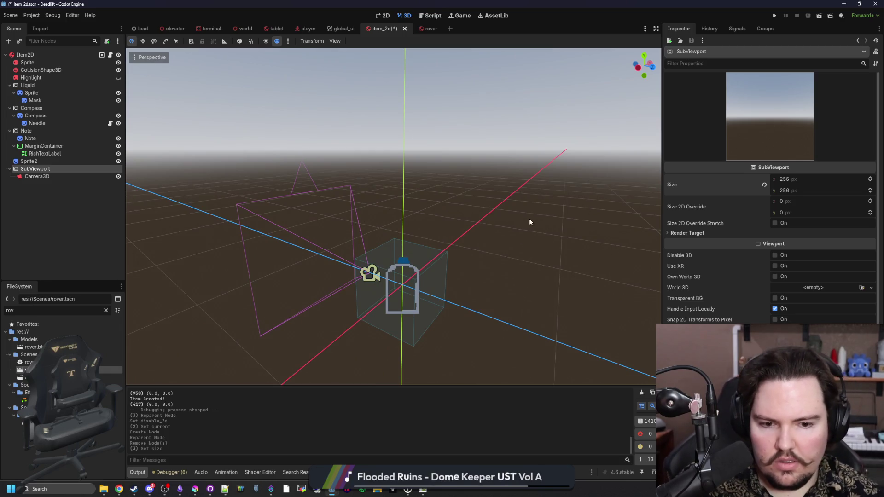
scroll(691, 277, down, 2)
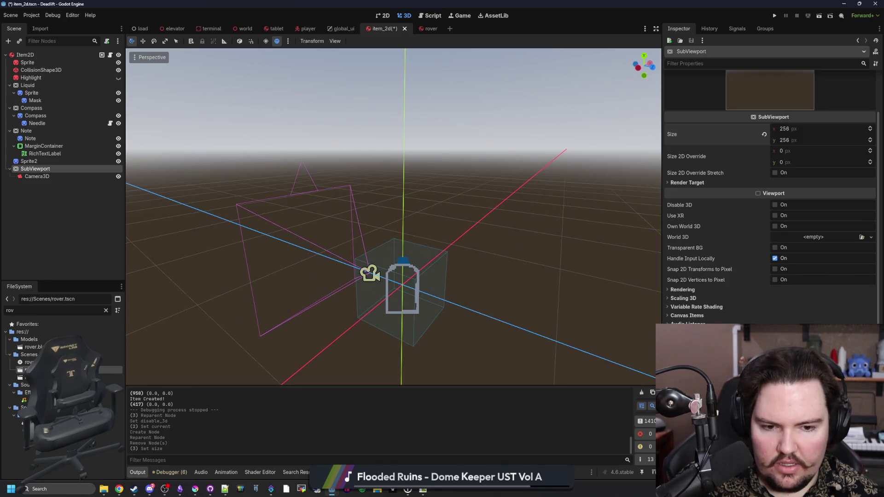
scroll(772, 197, down, 1)
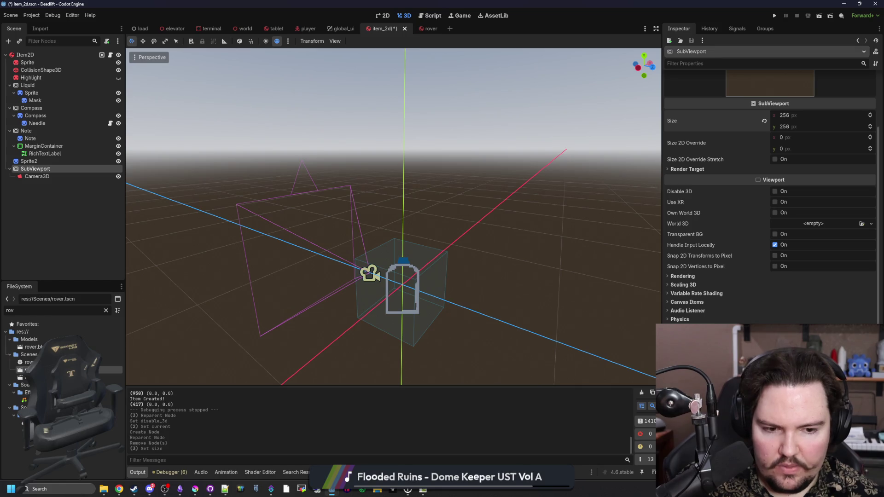
drag(452, 254, 469, 235)
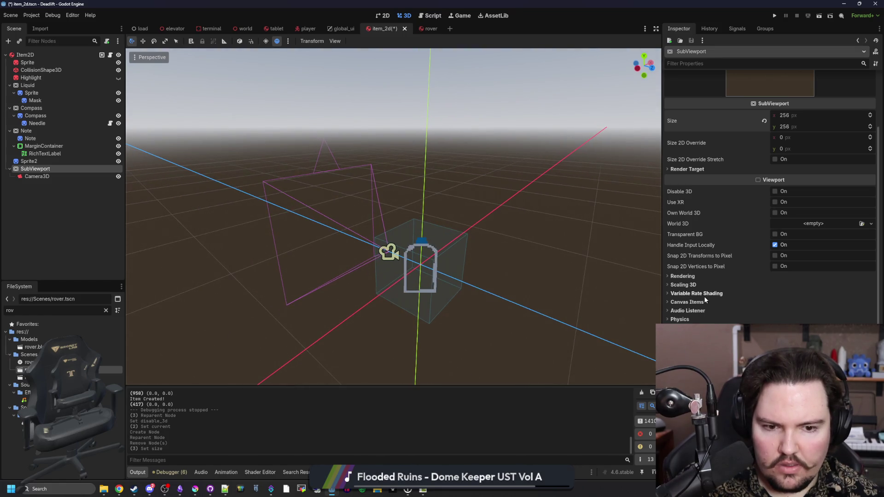
scroll(706, 295, up, 3)
drag(462, 216, 406, 222)
double_click(48, 169)
text(CameraV)
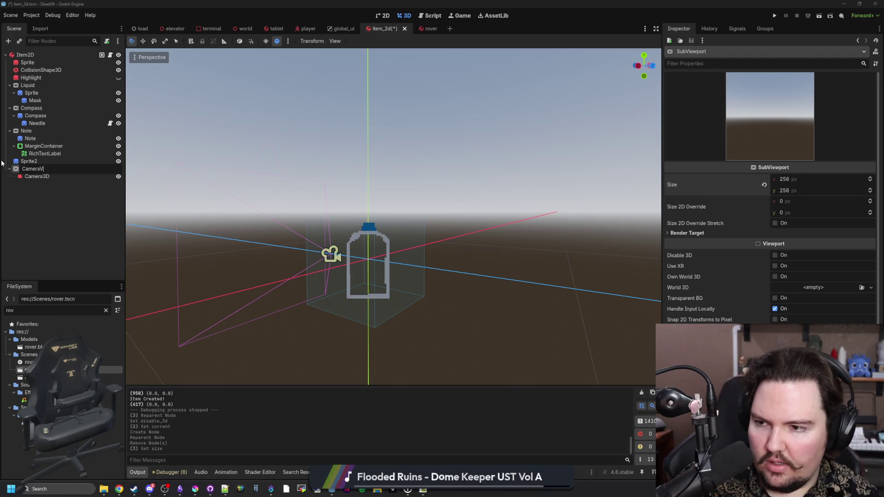
Step: Finish renaming the SubViewport to 'CameraView'
text(iew)
key(Return)
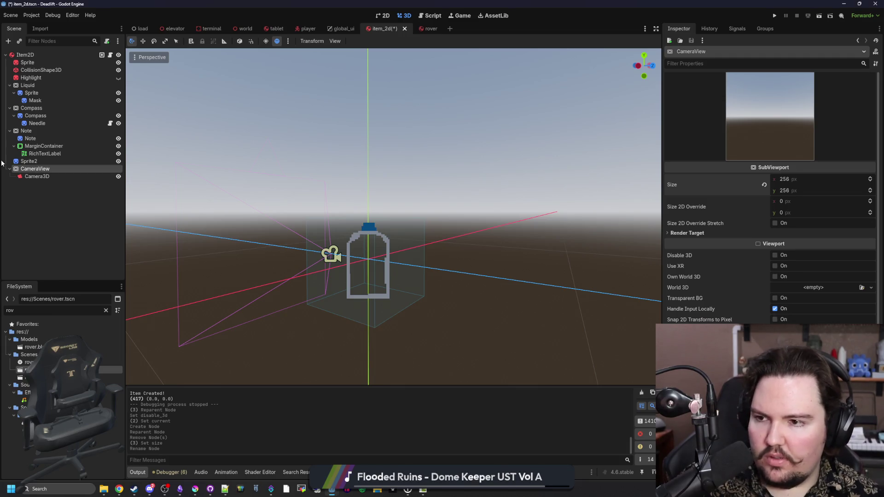
click(49, 202)
Step: Save the item_2d scene with CameraView holding Camera3D
mouse_move(272, 185)
mouse_down()
mouse_move(258, 193)
mouse_move(272, 185)
mouse_up()
key(ctrl+s)
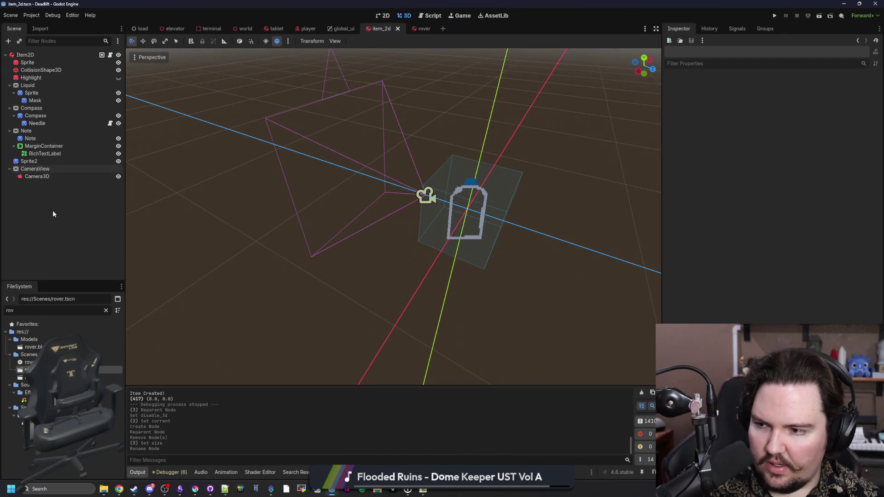
scroll(288, 237, down, 1)
key(ctrl+s)
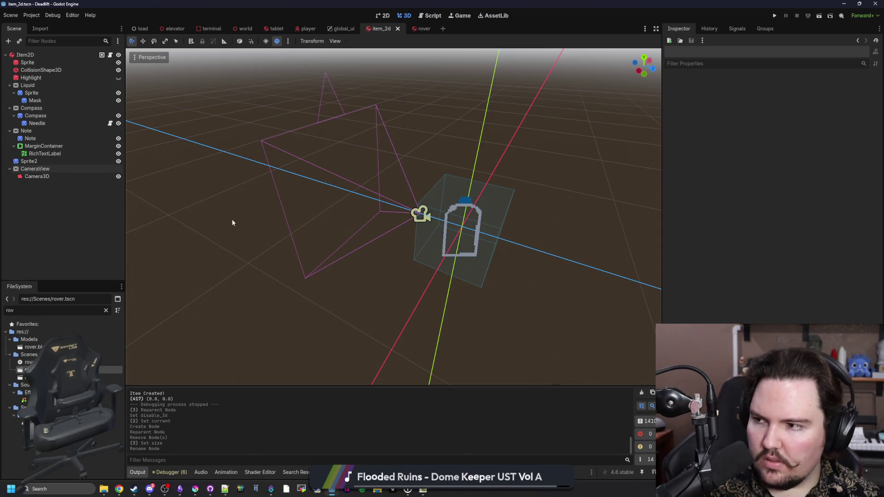
key(ctrl+s)
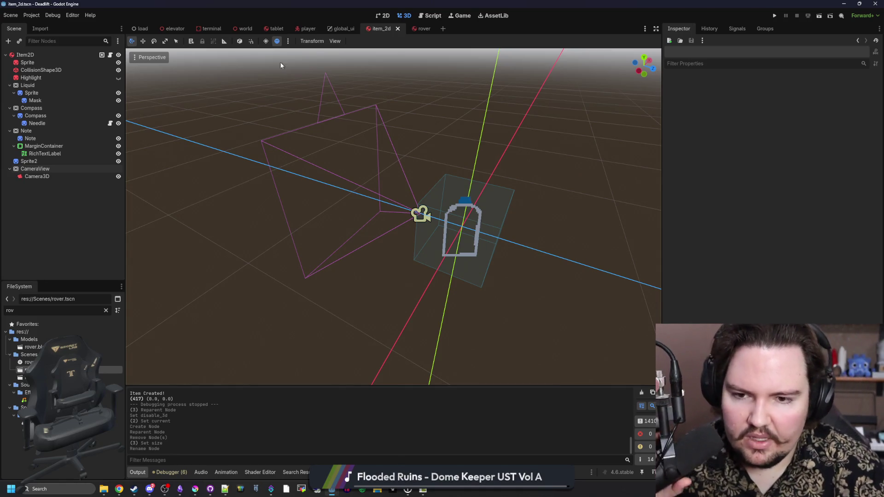
key(ctrl+s)
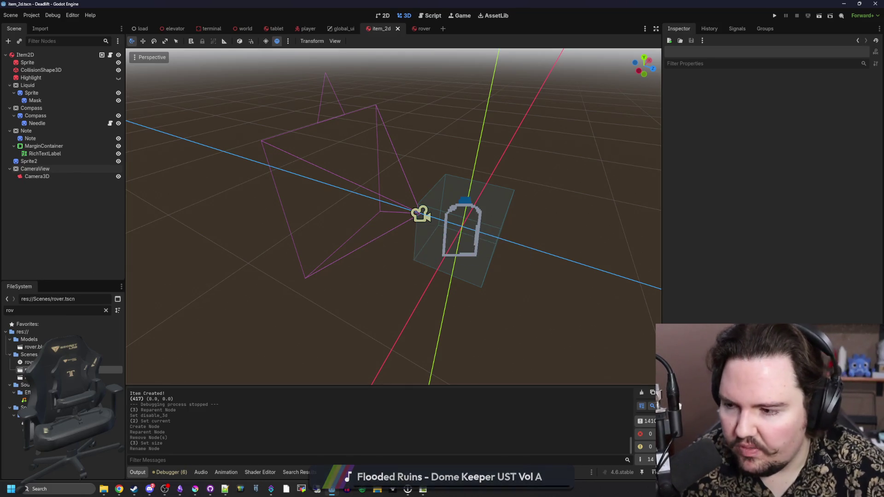